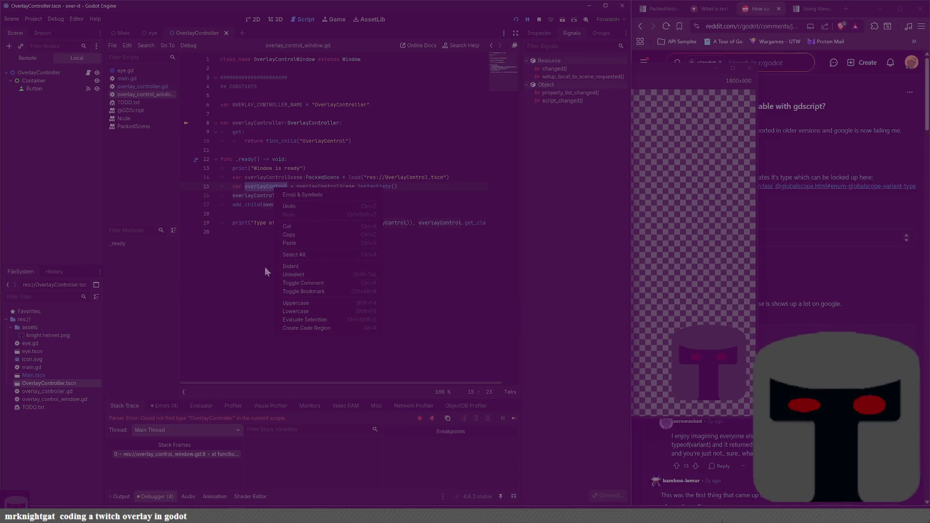
Rename overlayControl to overlayController in the line 15 declaration and line 16 name assignment.
click(274, 196)
click(292, 187)
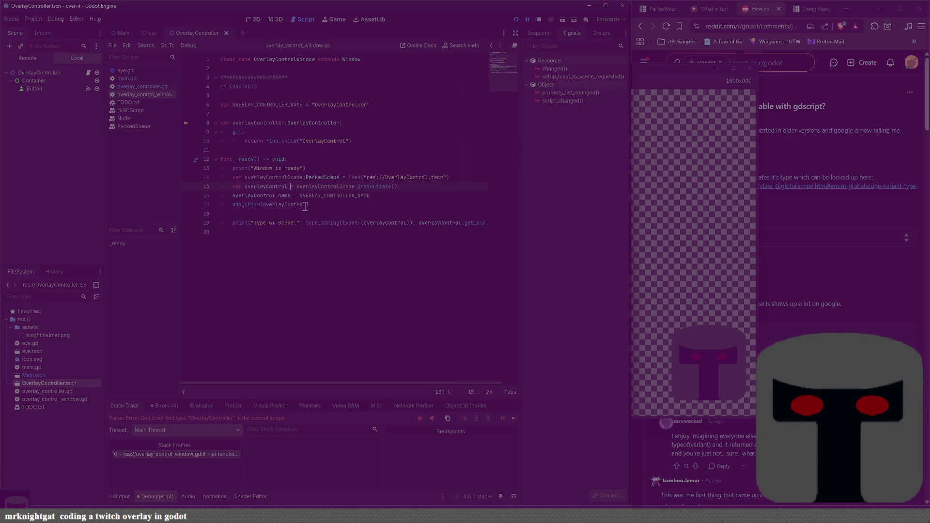
text(ler)
key(Return)
key(BackSpace)
key(BackSpace)
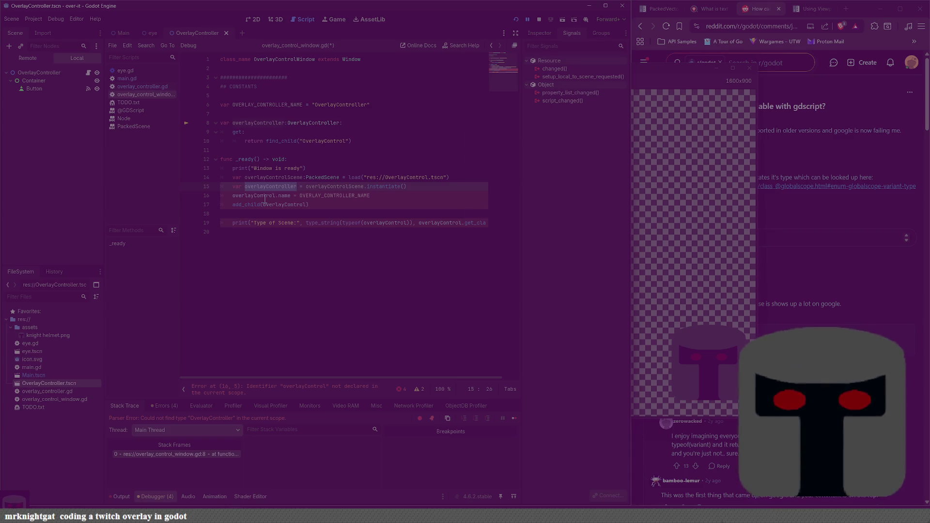
double_click(265, 196)
text(overlayController)
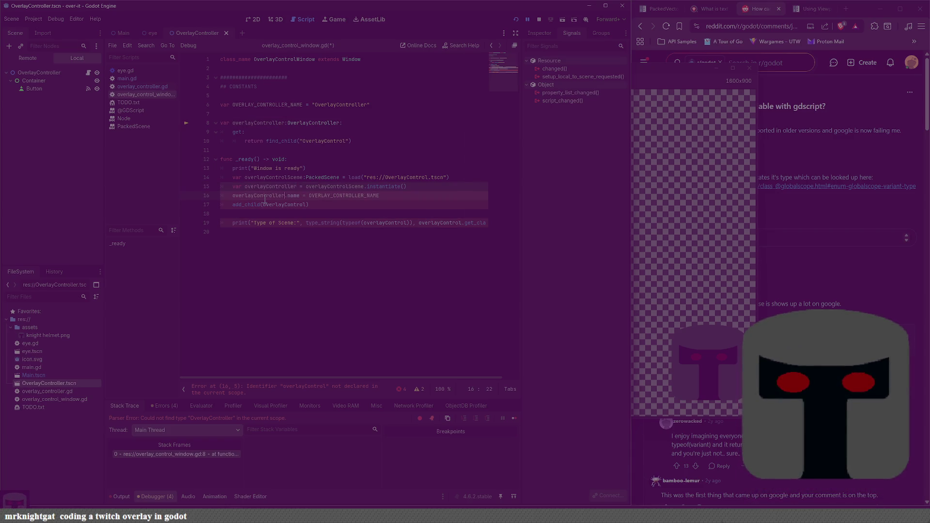
Change the add_child call and the typeof check on line 19 to use overlayController.
double_click(283, 205)
text(overlayControllerv)
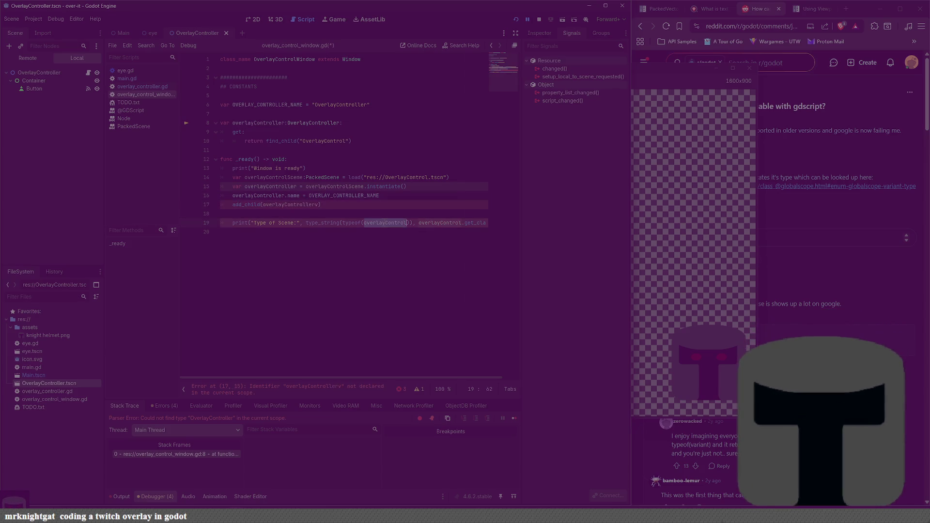
mouse_move(363, 220)
key(BackSpace)
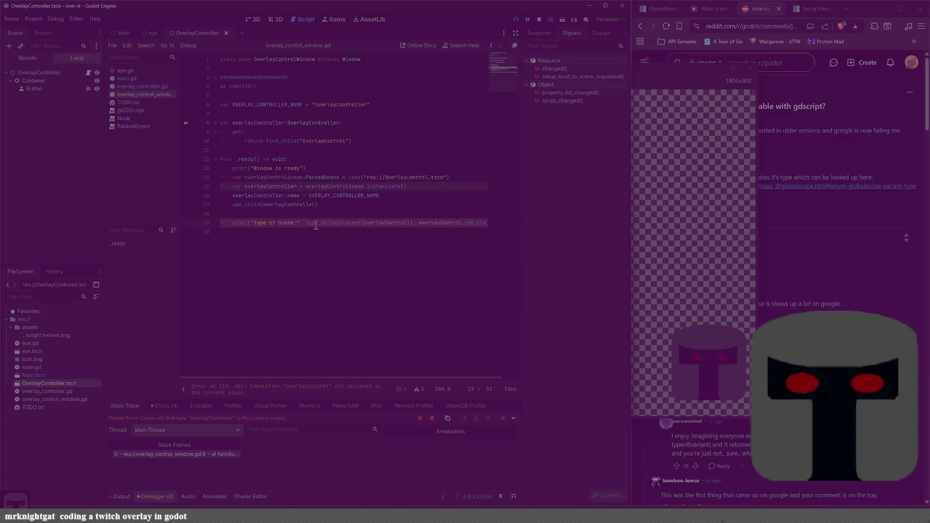
double_click(386, 223)
text(overlayController)
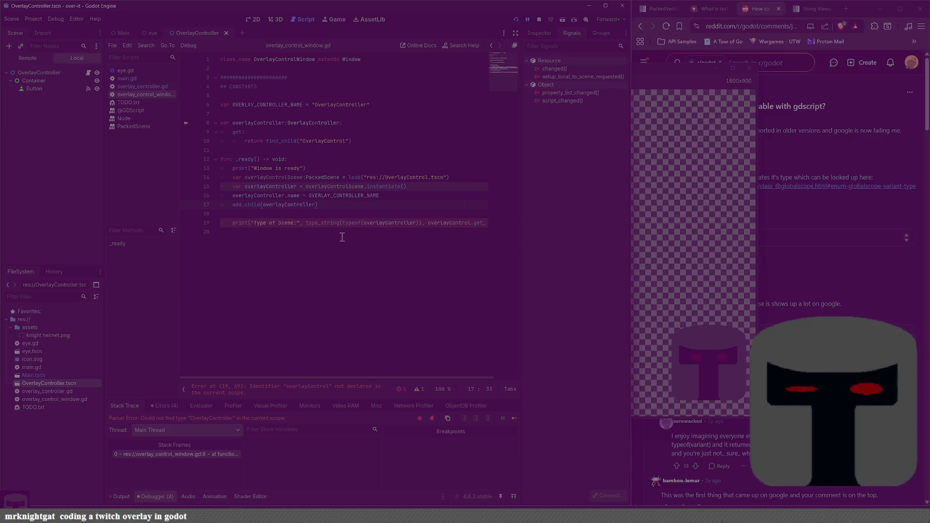
click(332, 233)
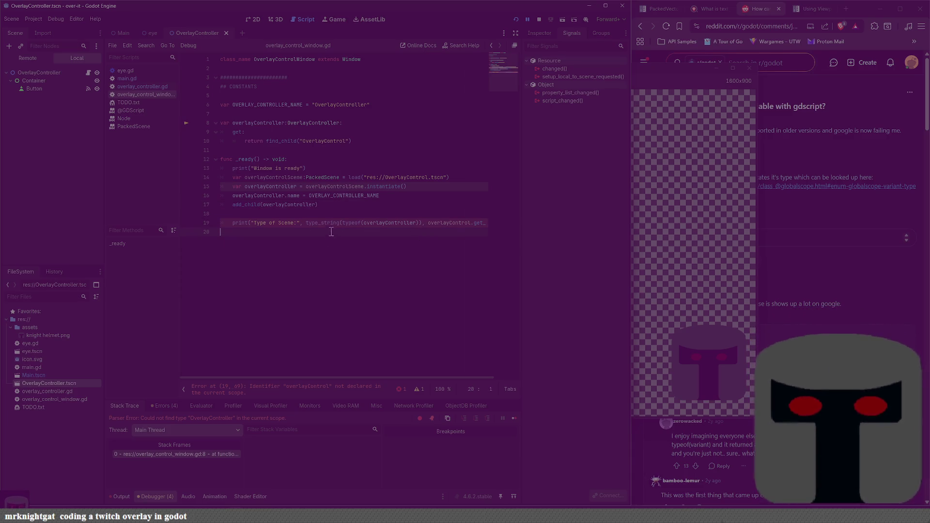
key(ctrl)
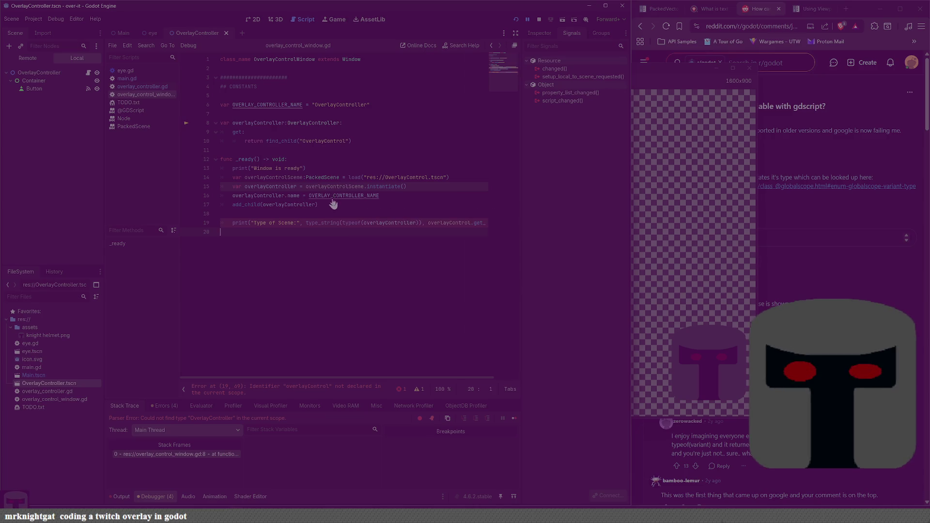
click(285, 114)
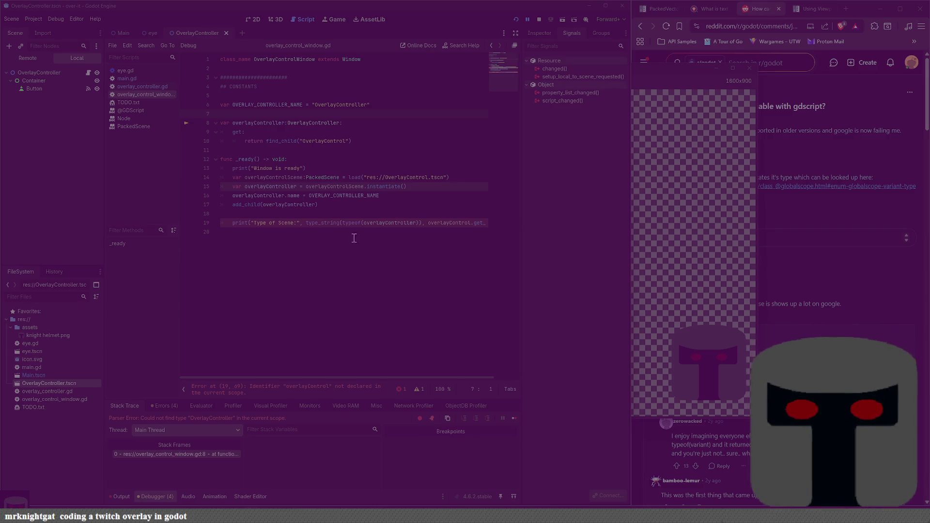
click(353, 205)
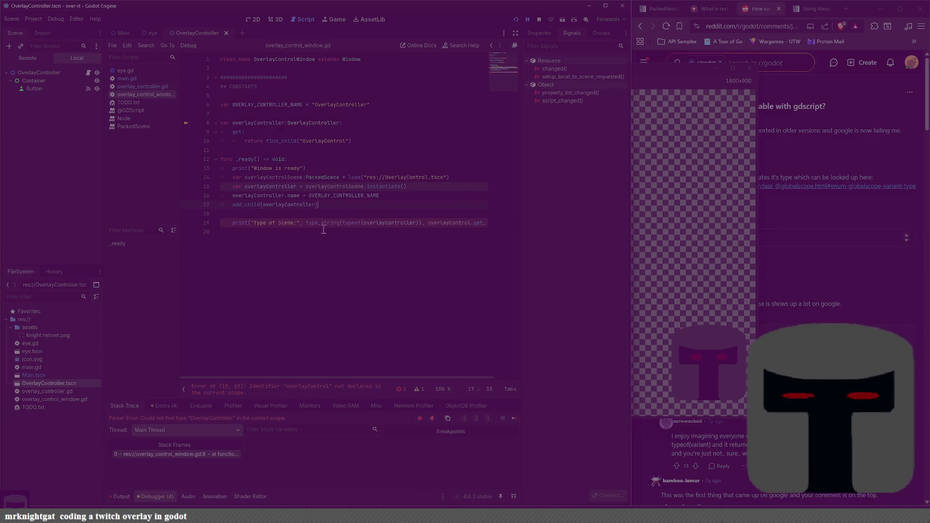
Finish the overlayController rename on line 19 and delete the debug print statement.
double_click(267, 196)
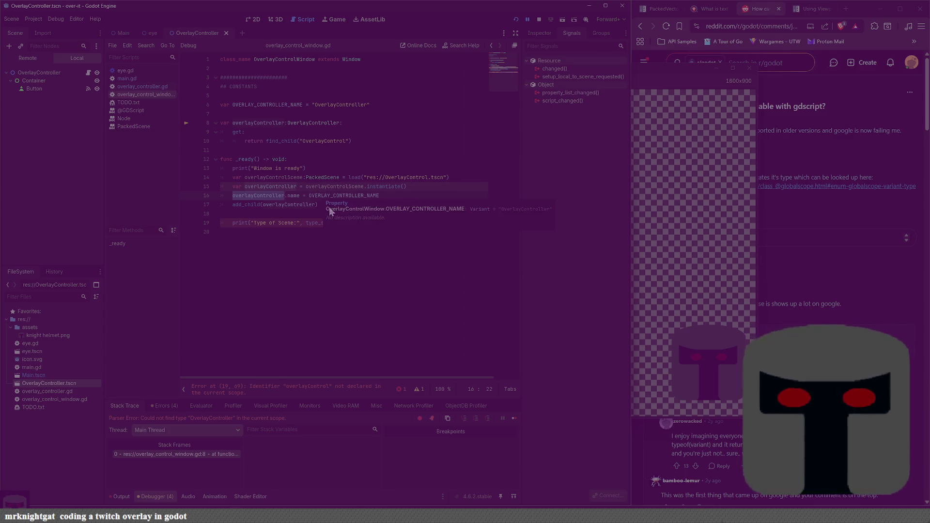
click(323, 258)
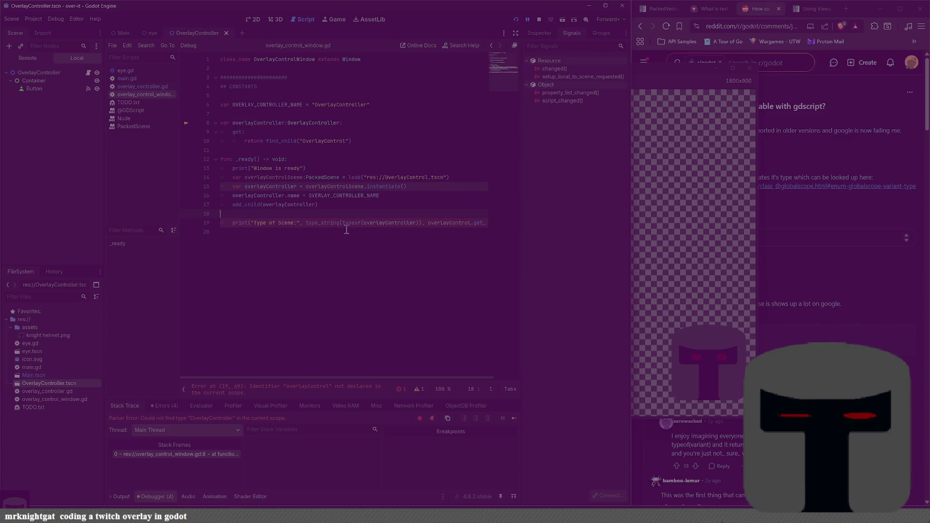
double_click(345, 196)
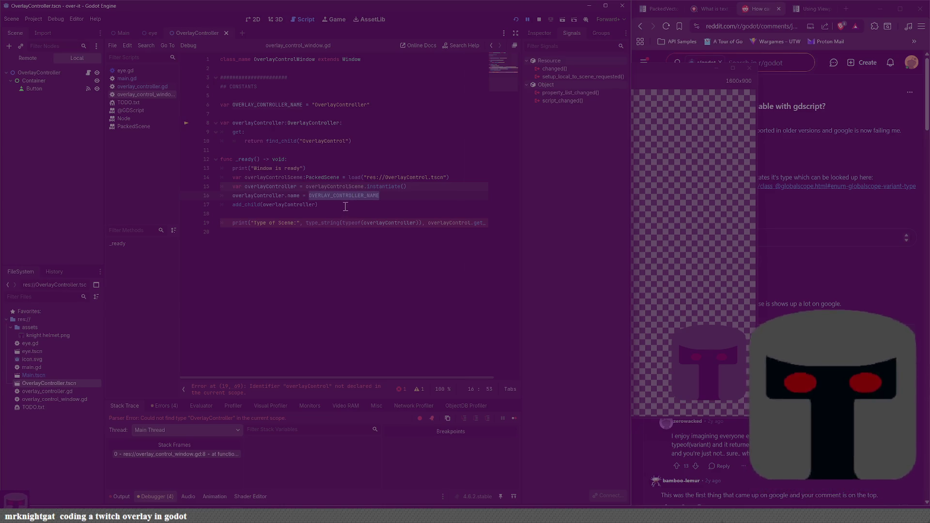
click(345, 205)
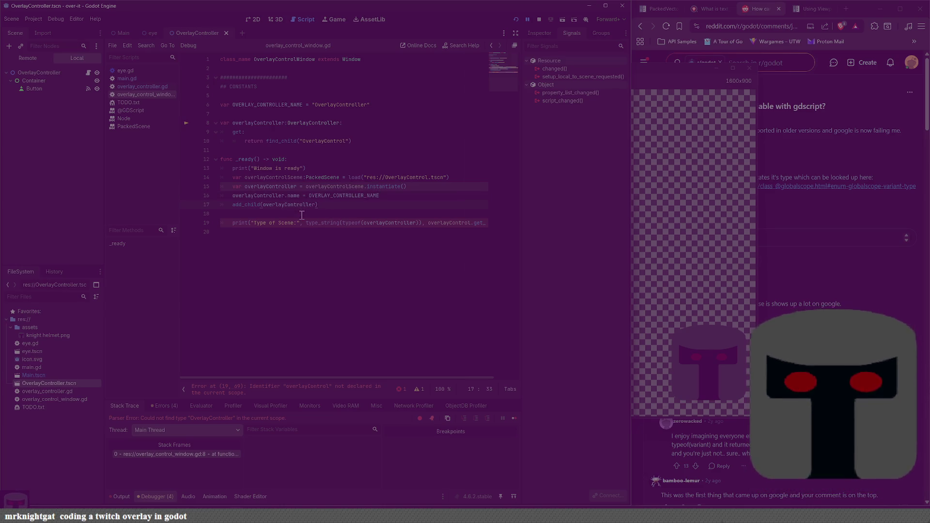
double_click(390, 223)
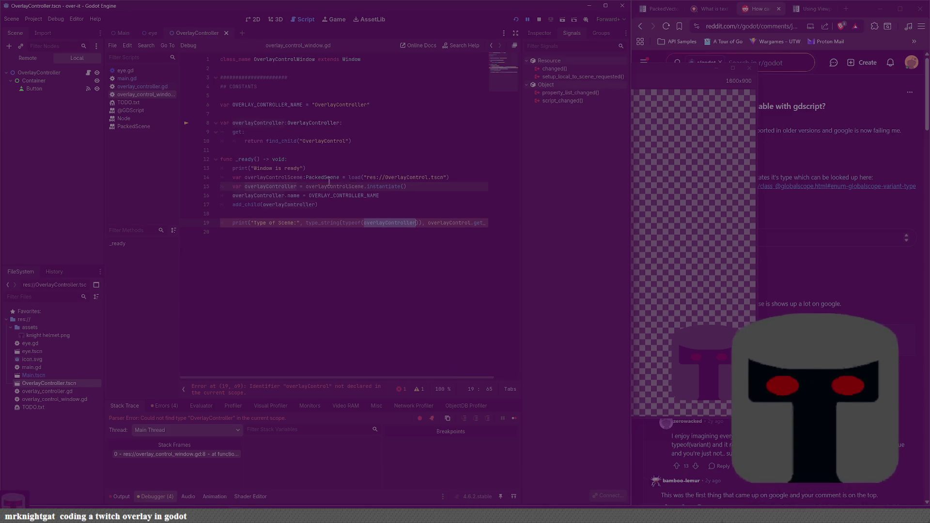
click(470, 222)
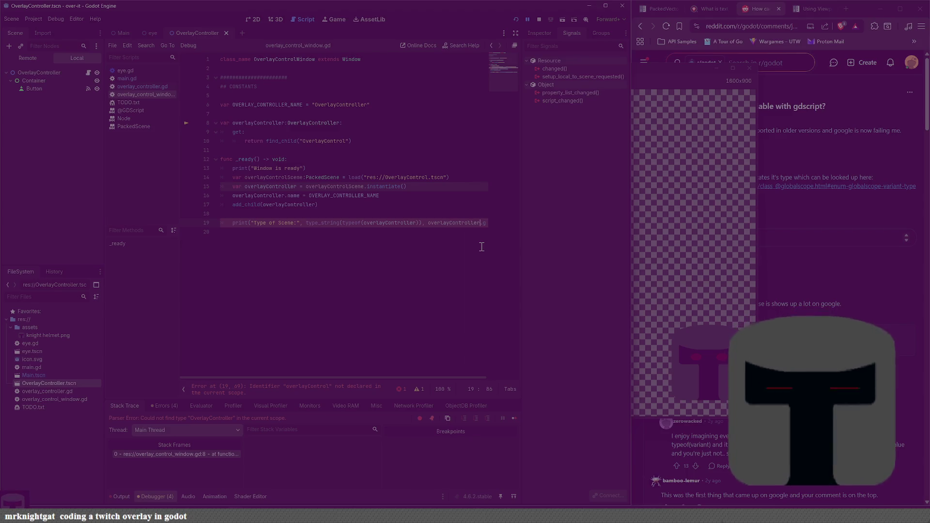
text(ler)
click(339, 230)
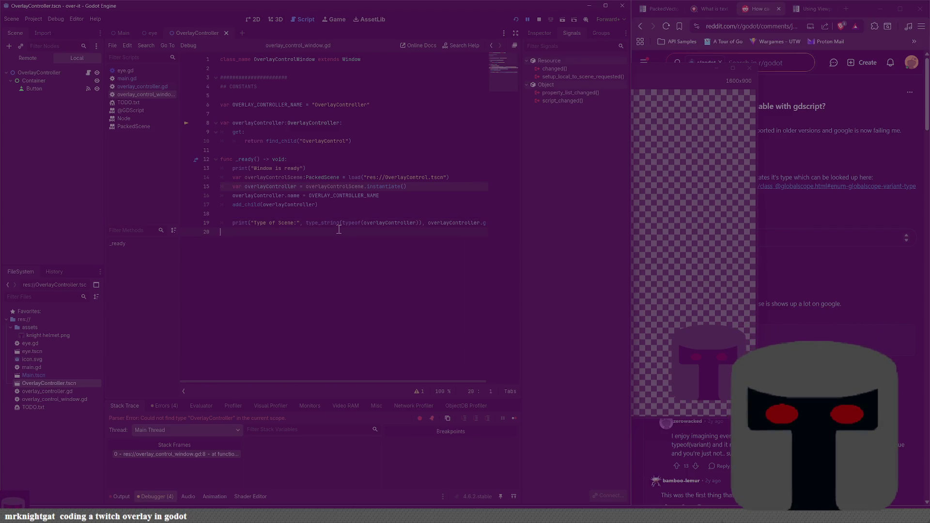
triple_click(378, 219)
key(BackSpace)
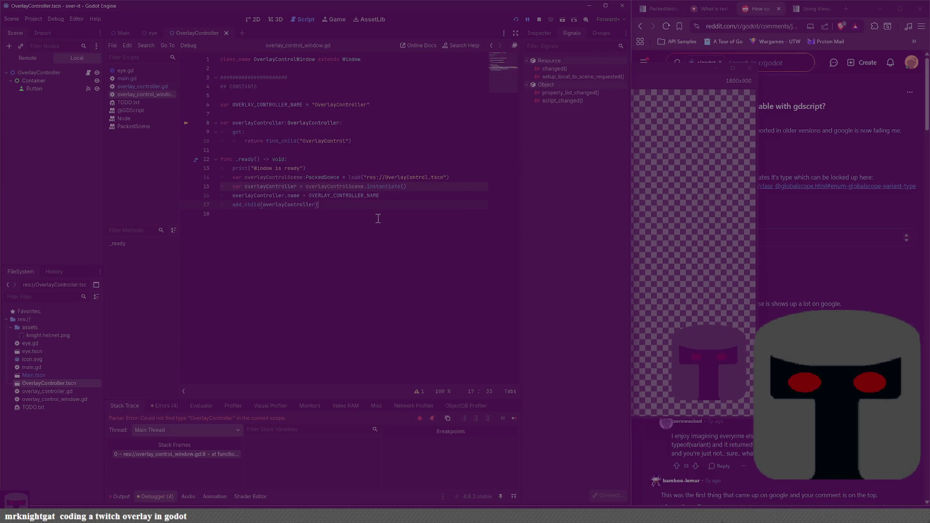
Rename overlayControlScene to overlayControllerScene on the load lines and save the script.
key(Up)
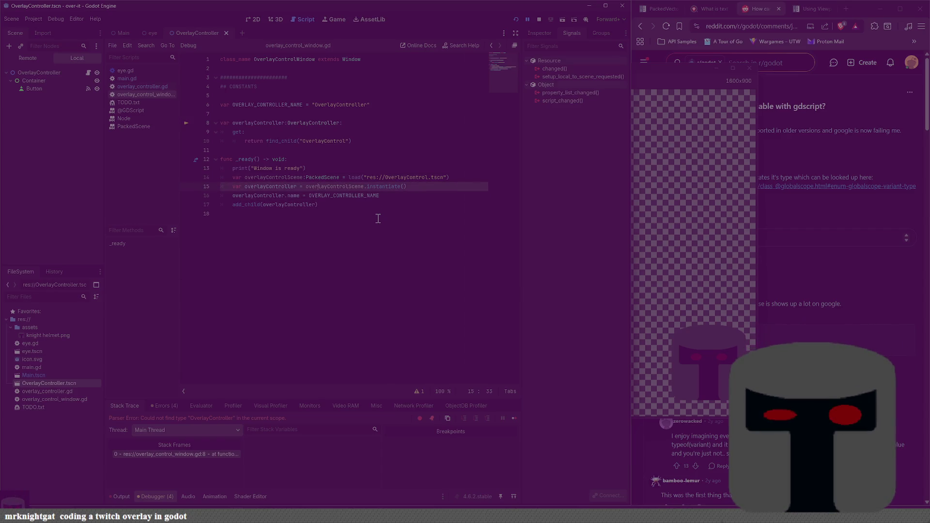
key(Right)
key(Right)
key(Right)
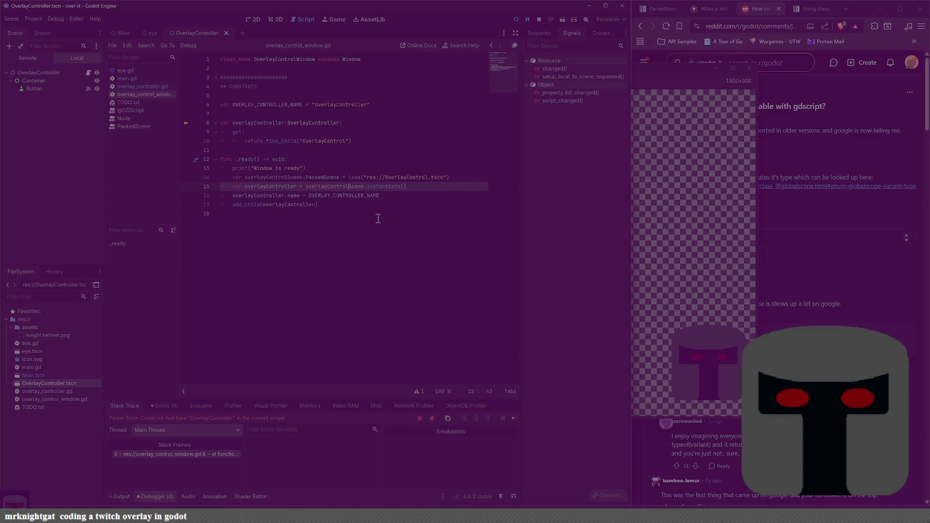
text(ler)
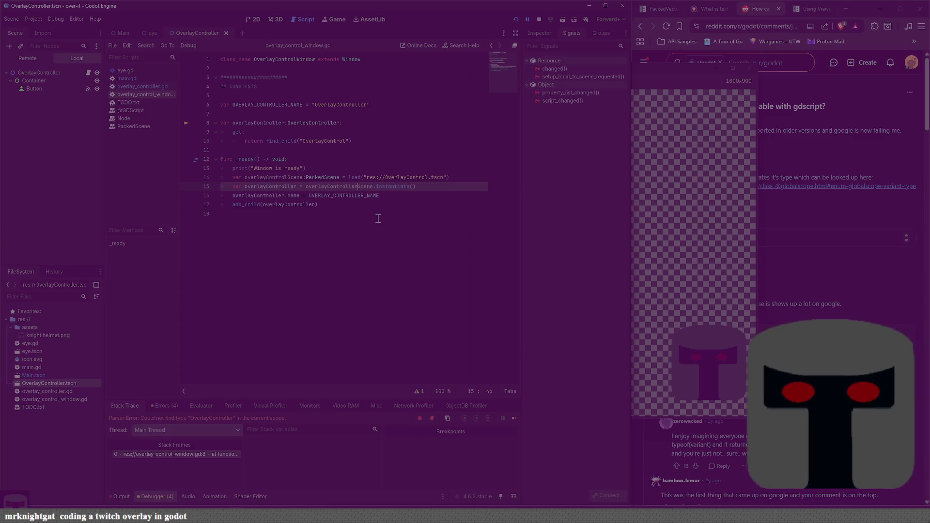
key(Up)
key(Left)
key(Left)
key(ctrl+Left)
key(ctrl+Left)
key(ctrl+Left)
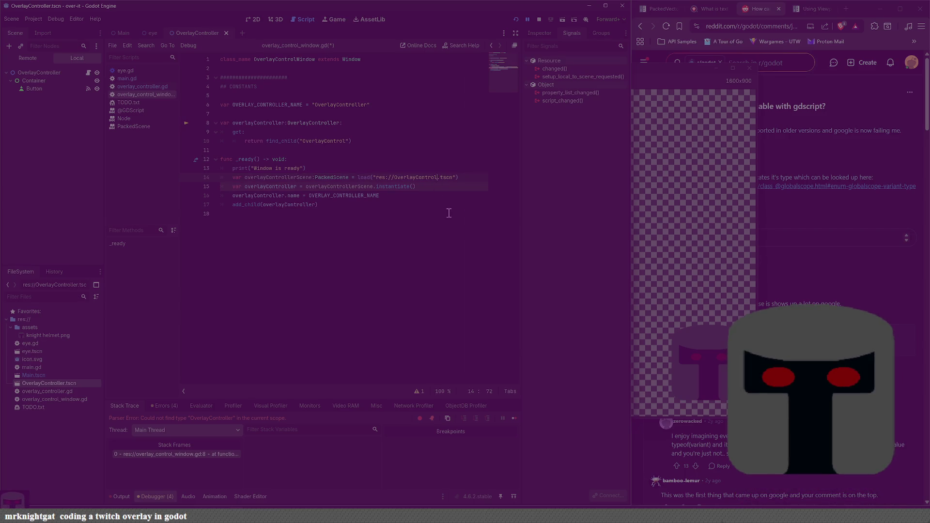
text(ler)
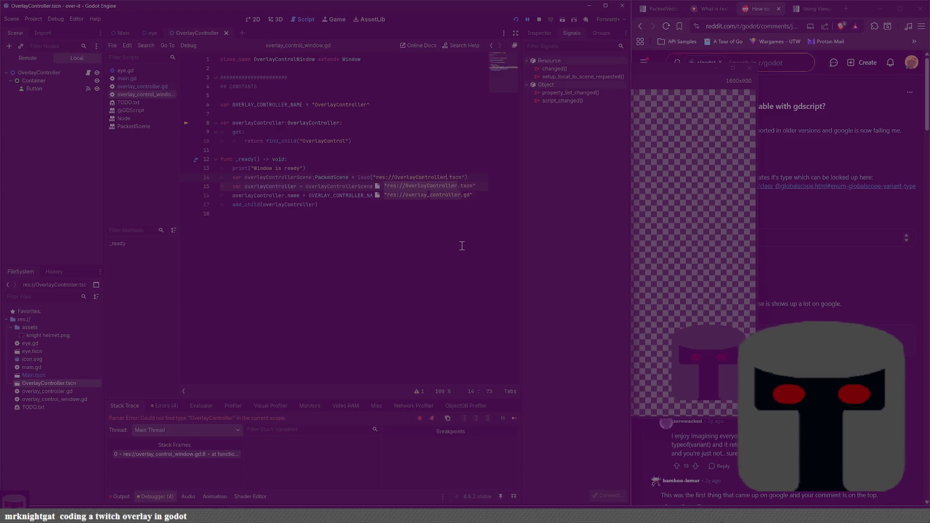
key(ctrl+s)
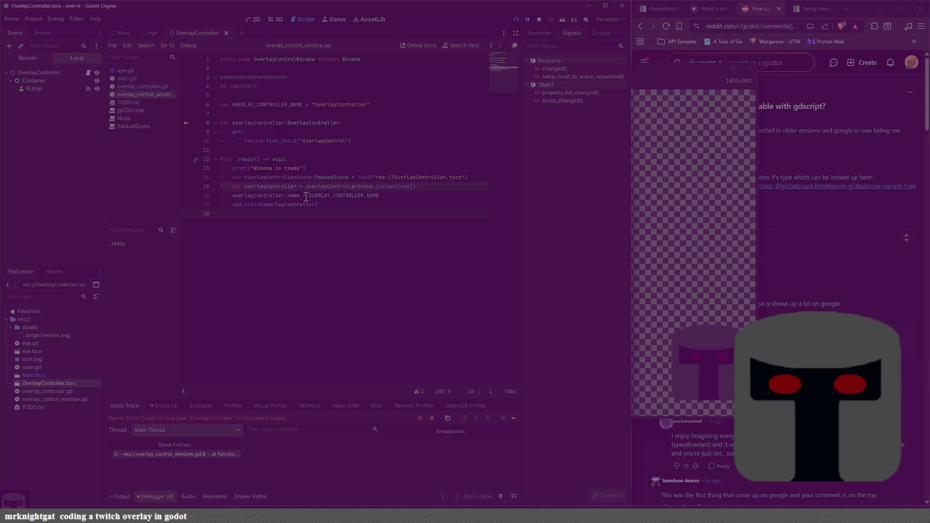
Make the getter return find_child(OVERLAY_CONTROLLER_NAME) instead of the string, then run the project.
key(Left)
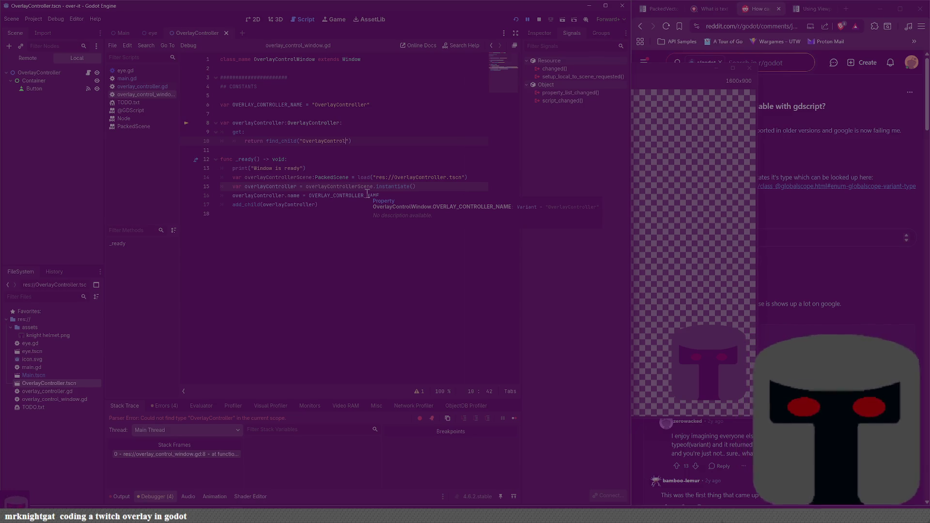
double_click(261, 105)
key(ctrl+c)
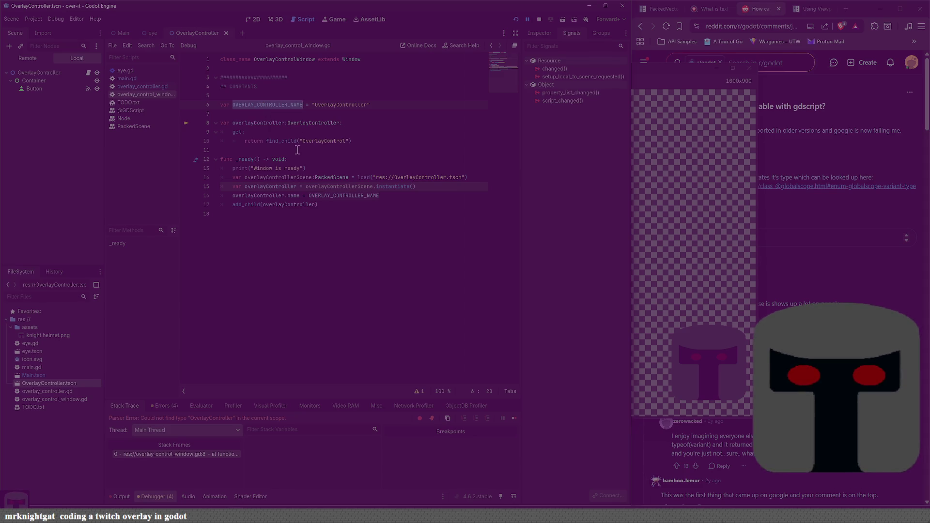
click(300, 141)
key(ctrl+v)
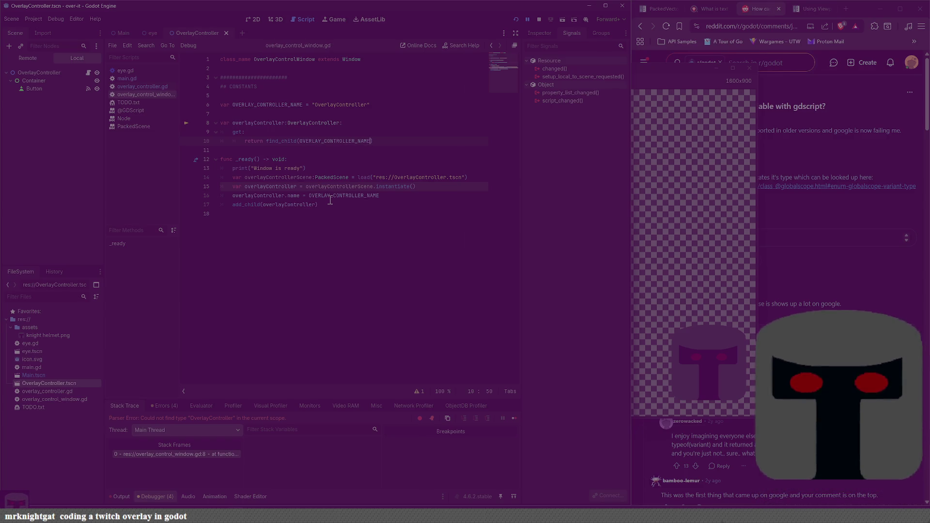
click(347, 167)
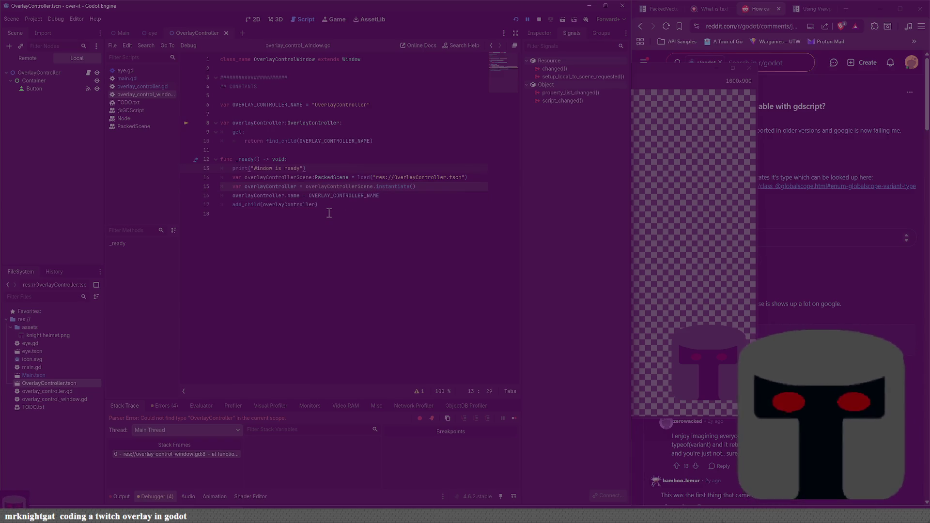
key(F5)
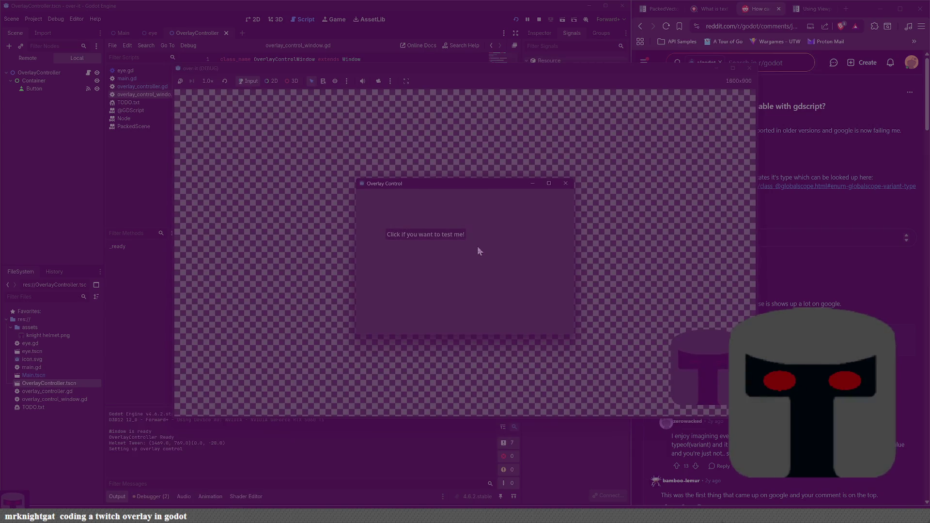
Press the overlay's 'Click if you want to test me!' button, stop the game, and return to Main.
click(450, 235)
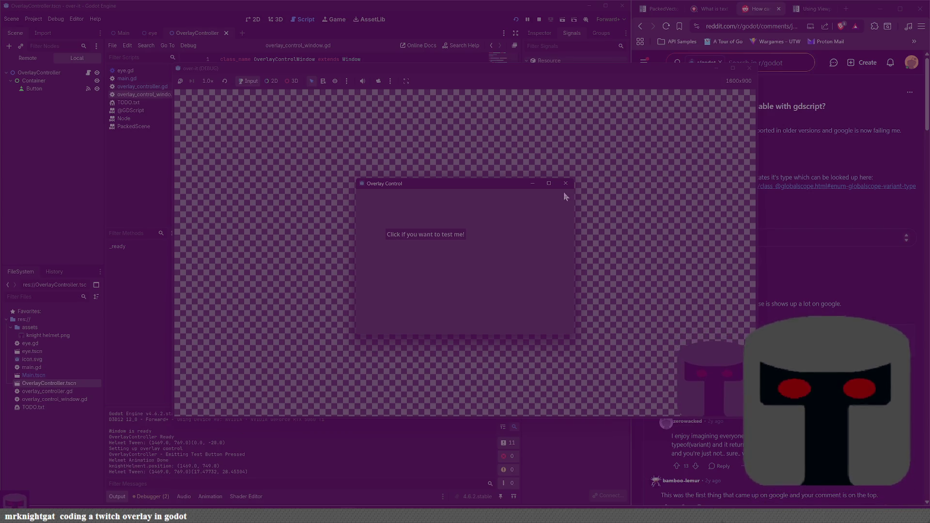
click(742, 70)
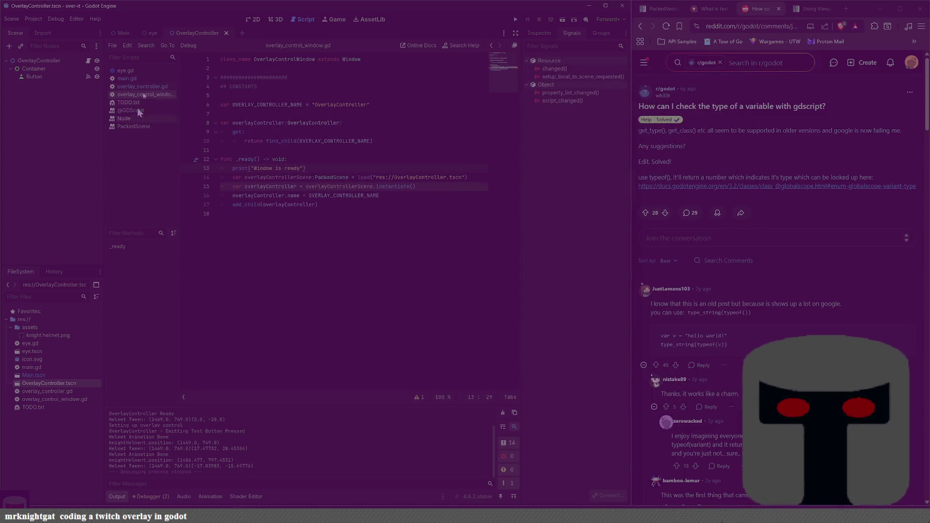
click(118, 35)
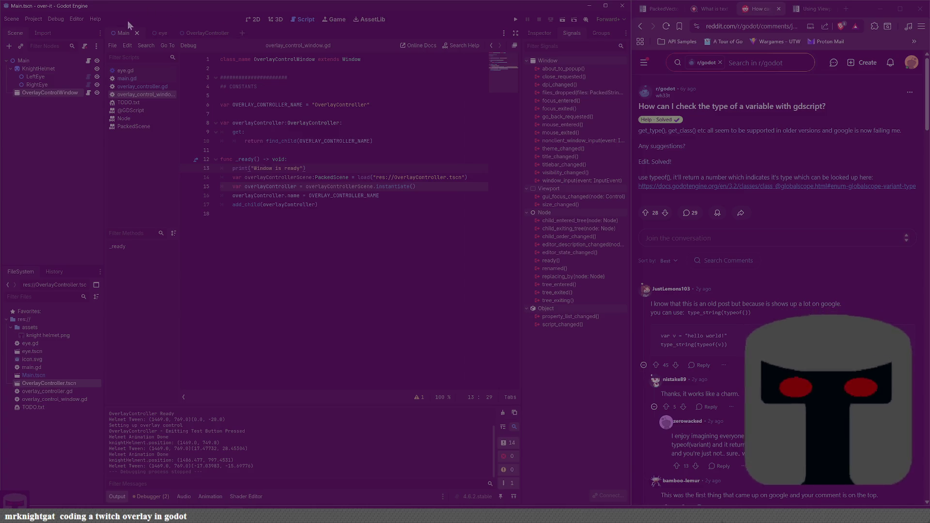
Rename the Main scene's window node to OverlayControllerWindow and save the scene.
click(253, 20)
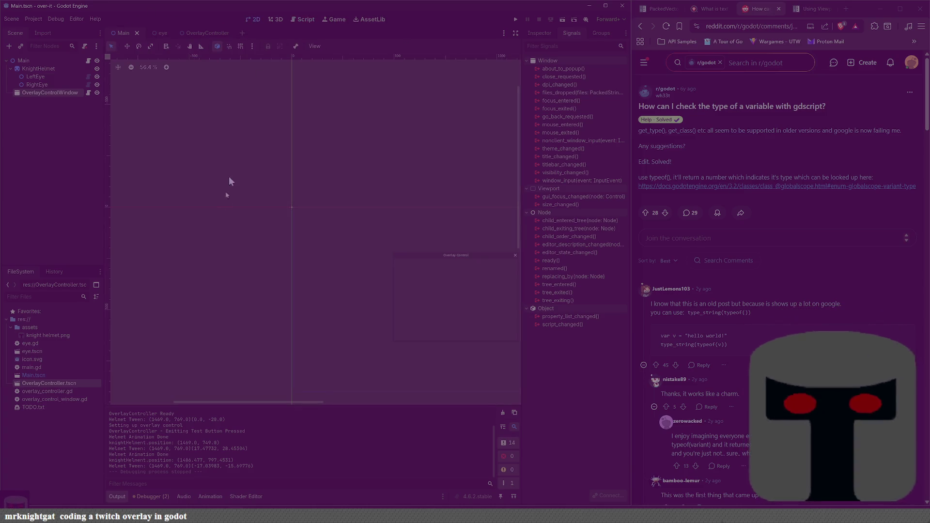
click(301, 20)
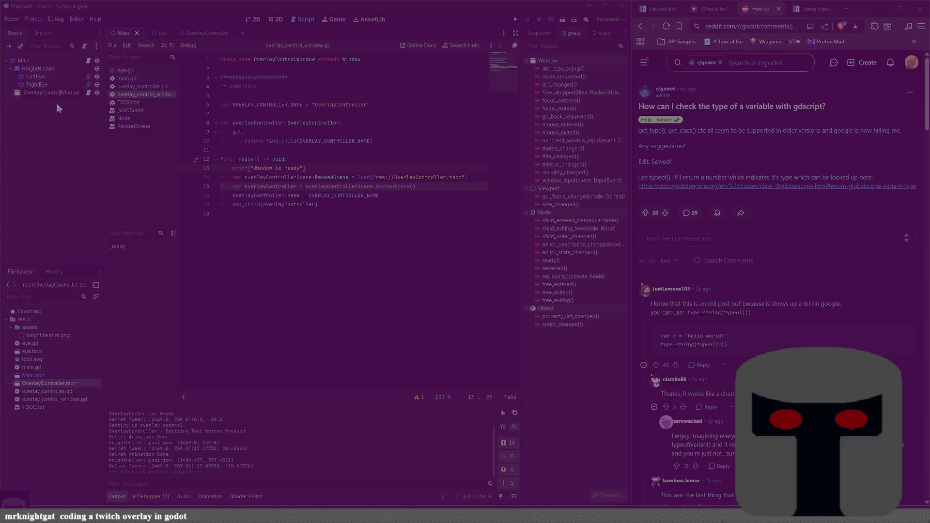
text(ler)
key(Return)
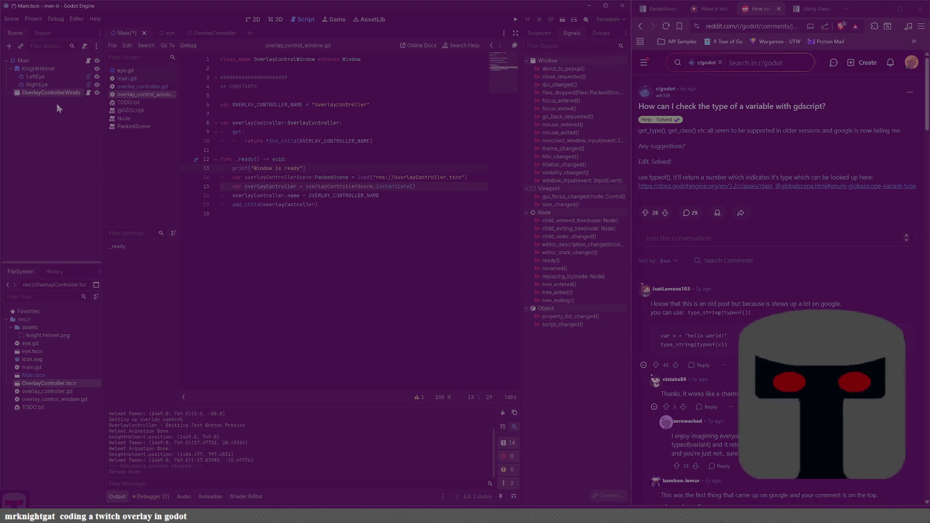
double_click(55, 95)
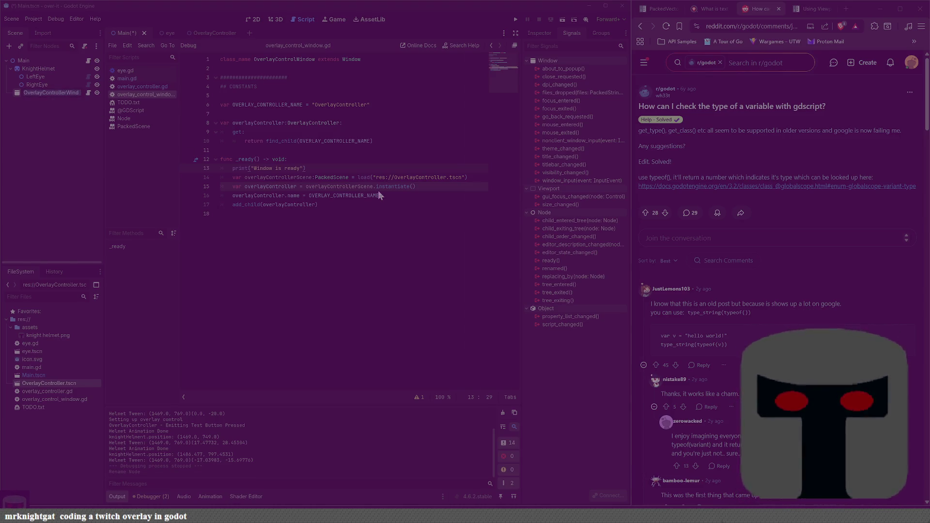
key(Escape)
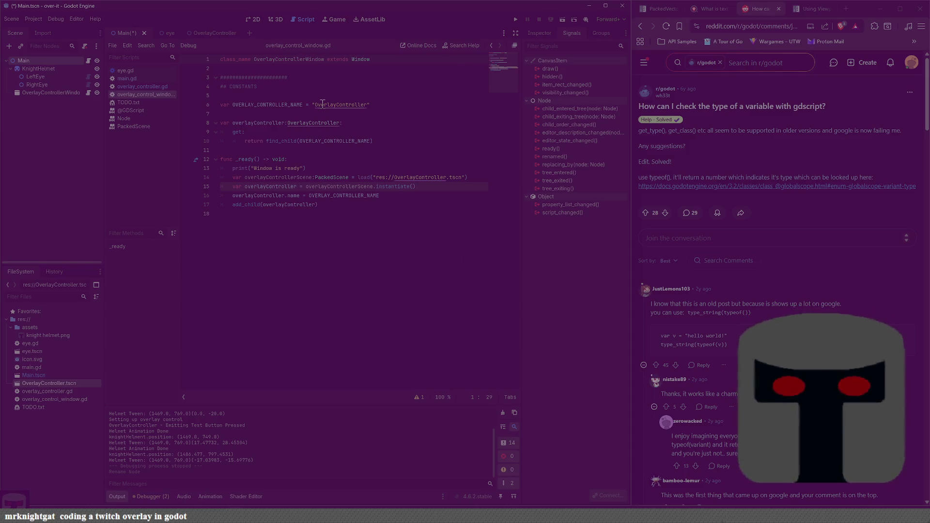
key(ctrl+s)
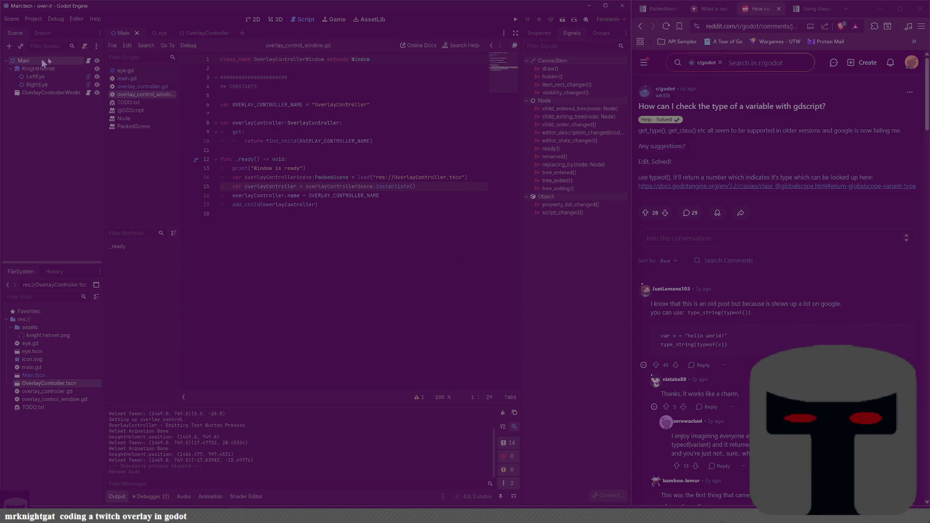
In main.gd, change line 7's type and node path to OverlayControllerWindow.
click(132, 78)
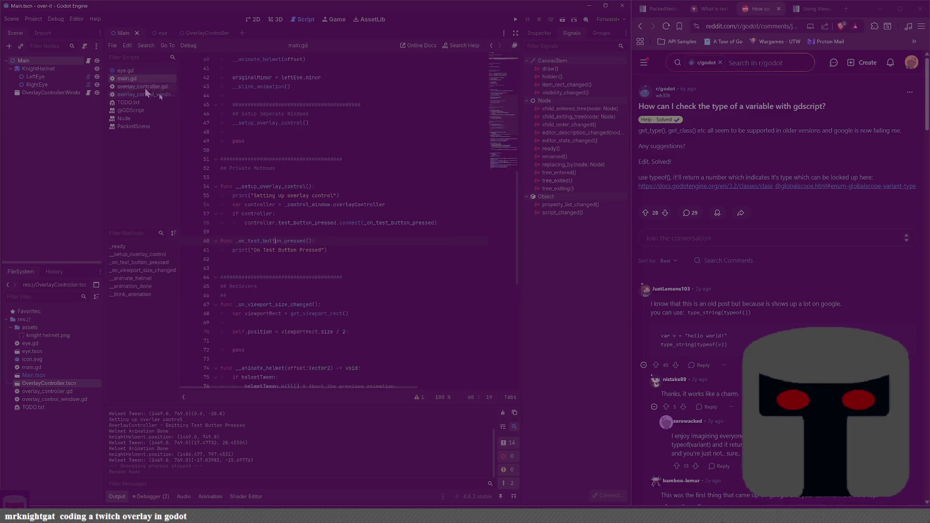
scroll(353, 236, up, 10)
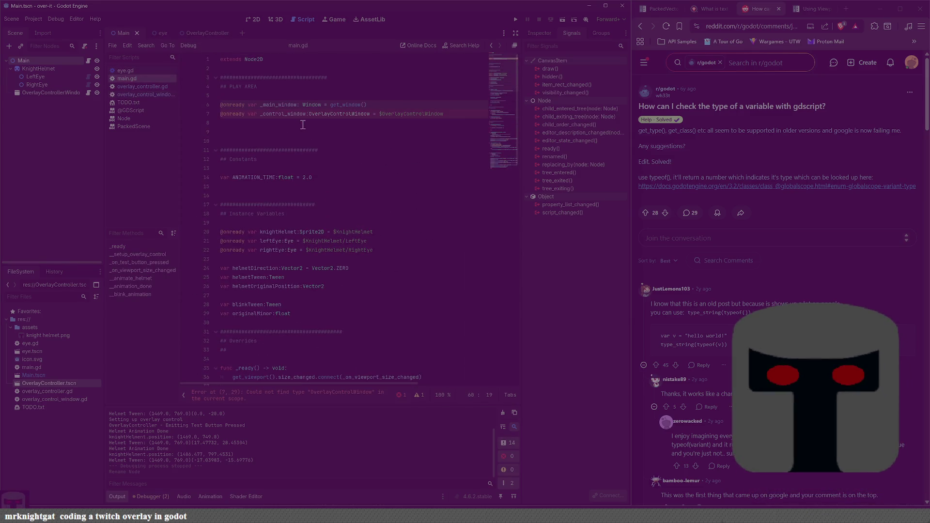
click(350, 114)
text(ller)
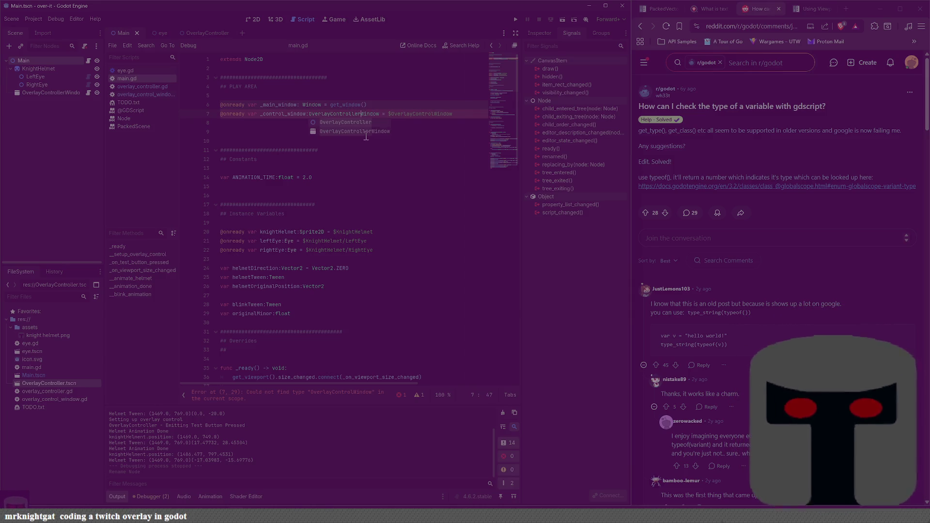
click(277, 141)
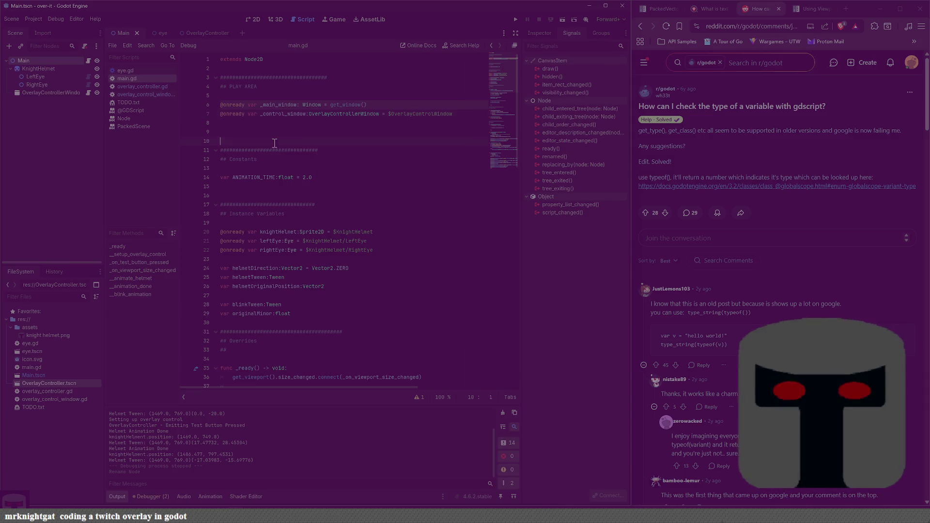
click(432, 114)
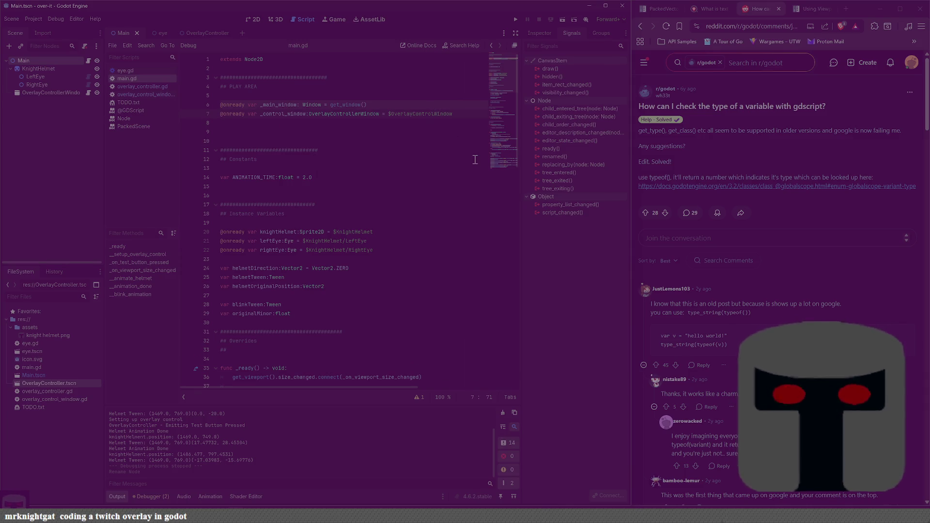
text(ler)
key(Escape)
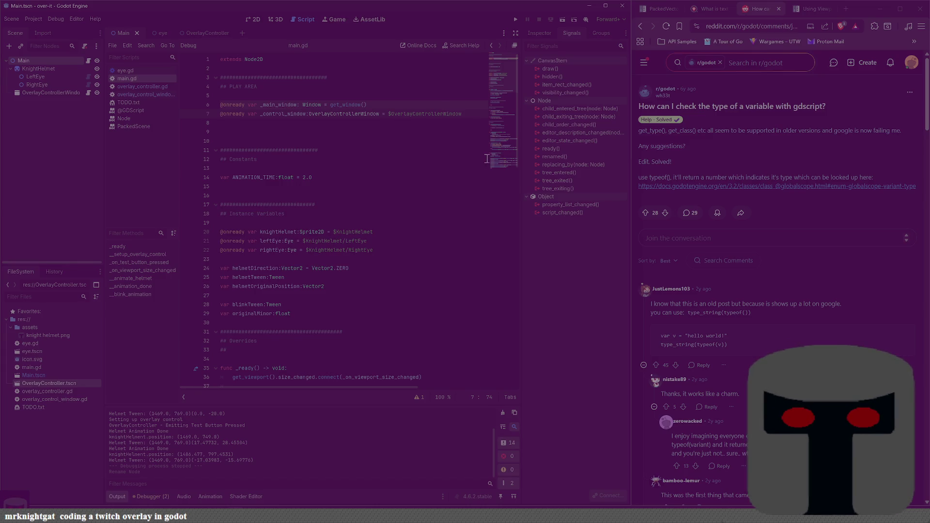
scroll(308, 141, down, 5)
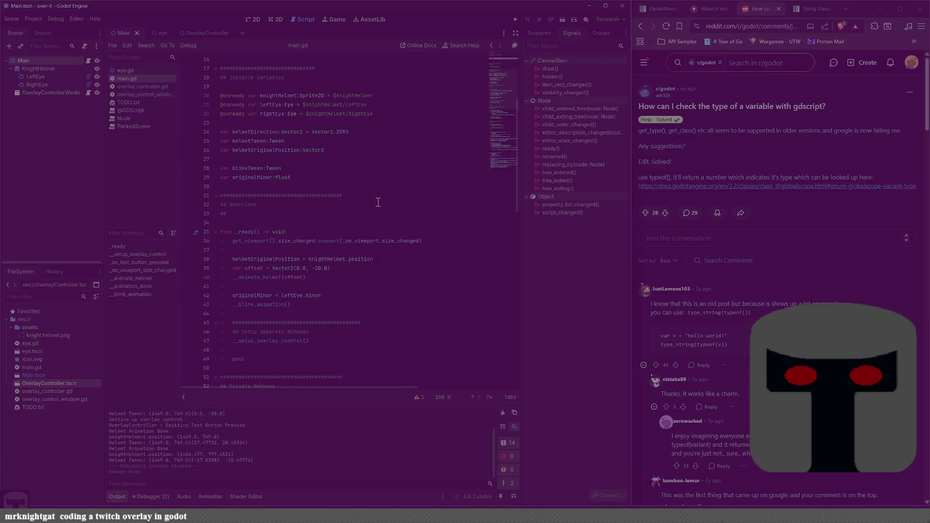
scroll(344, 162, down, 3)
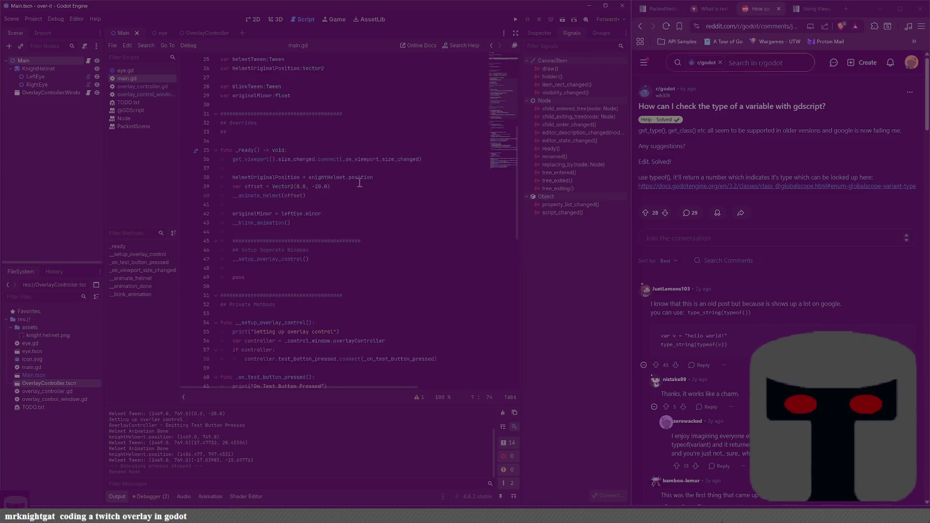
scroll(344, 211, down, 5)
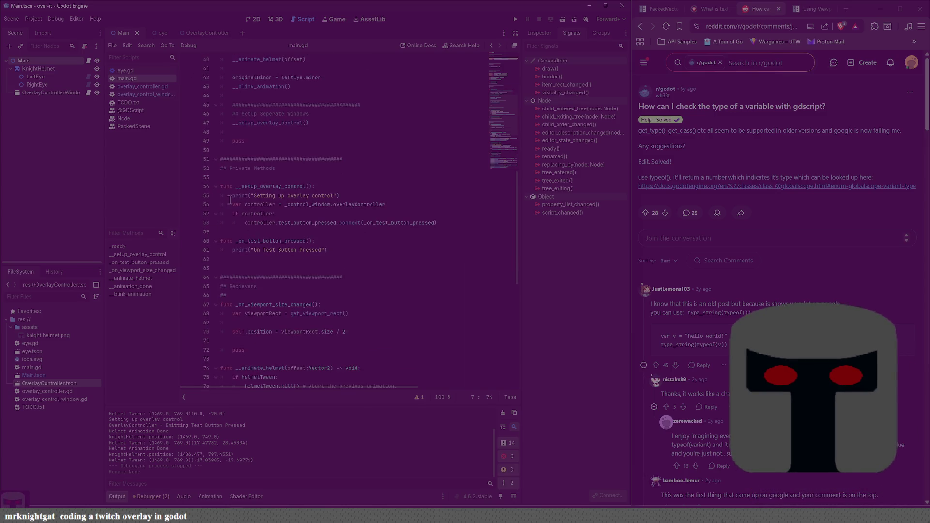
click(303, 186)
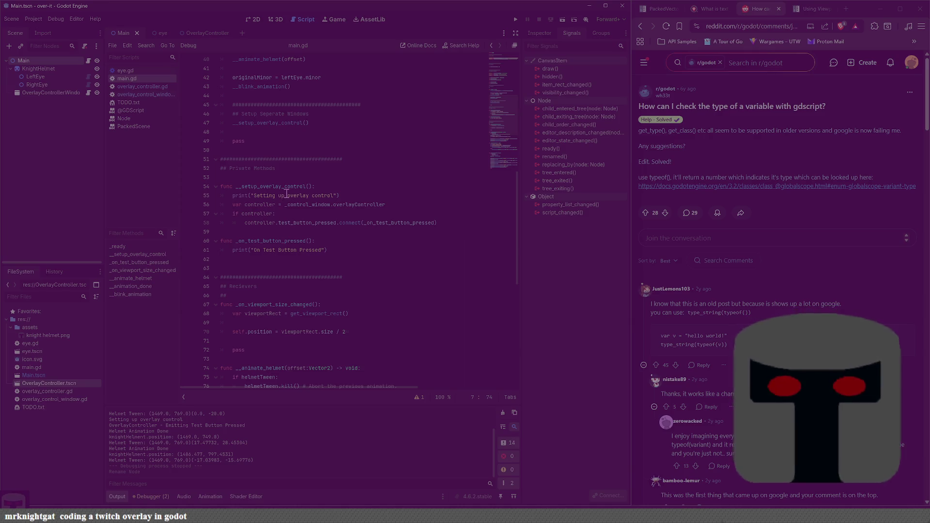
text(ler)
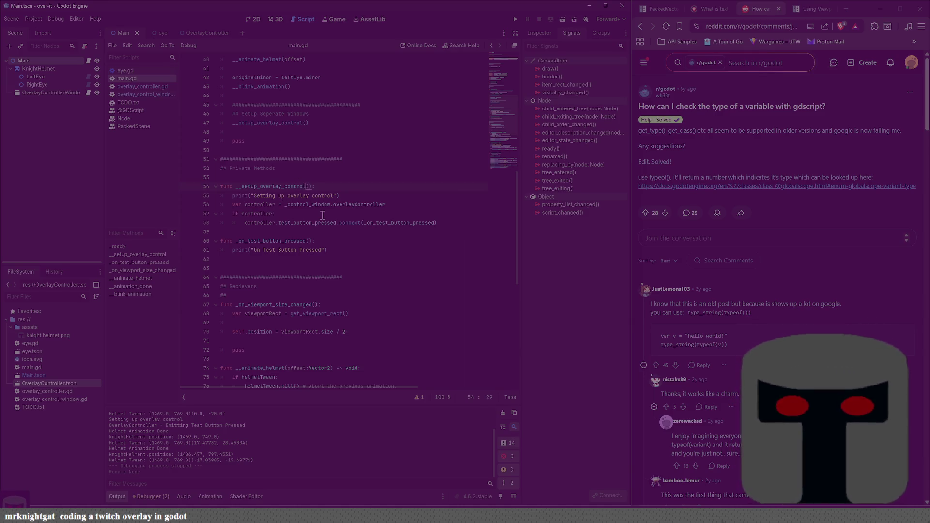
double_click(292, 186)
key(ctrl+c)
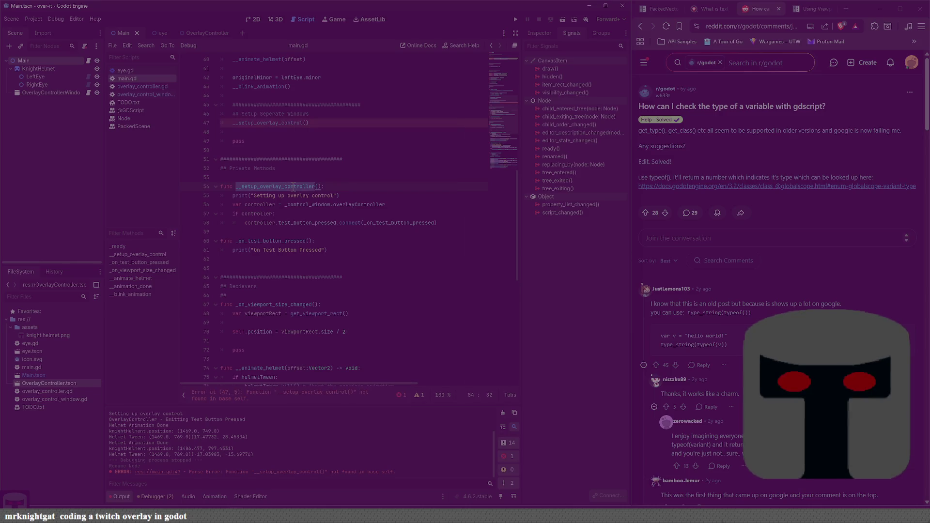
double_click(279, 124)
key(ctrl+v)
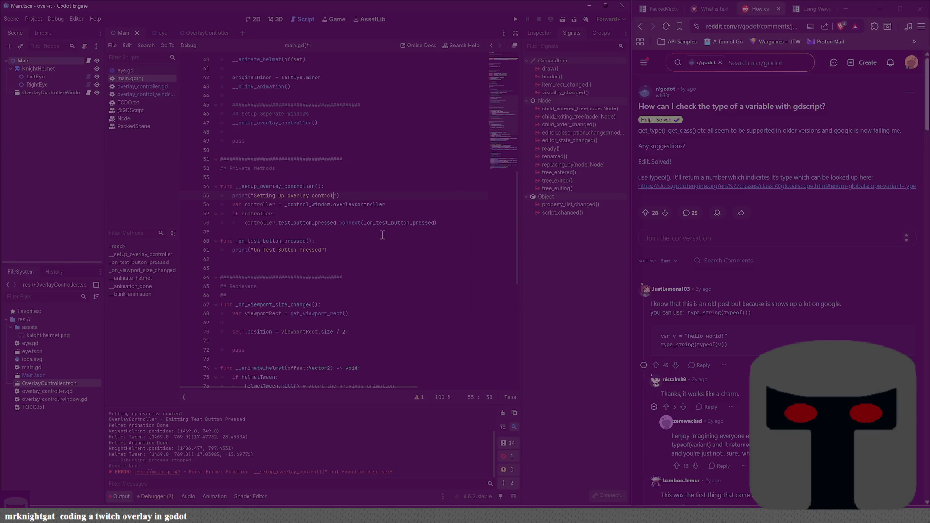
text(ler)
key(ctrl+s)
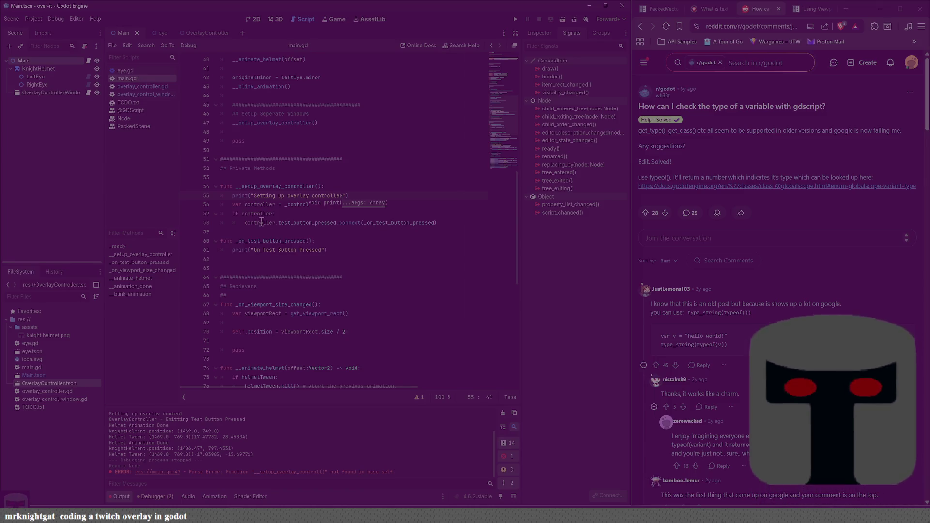
click(261, 223)
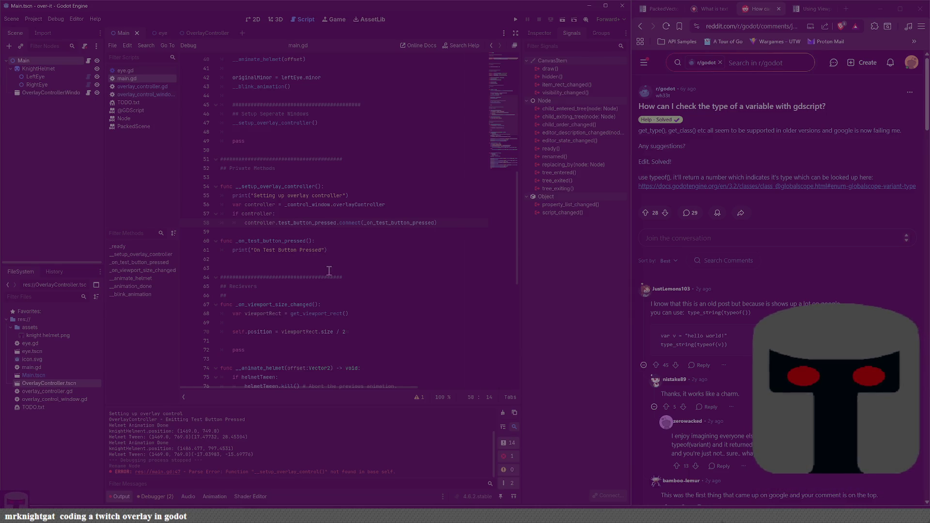
scroll(331, 247, up, 4)
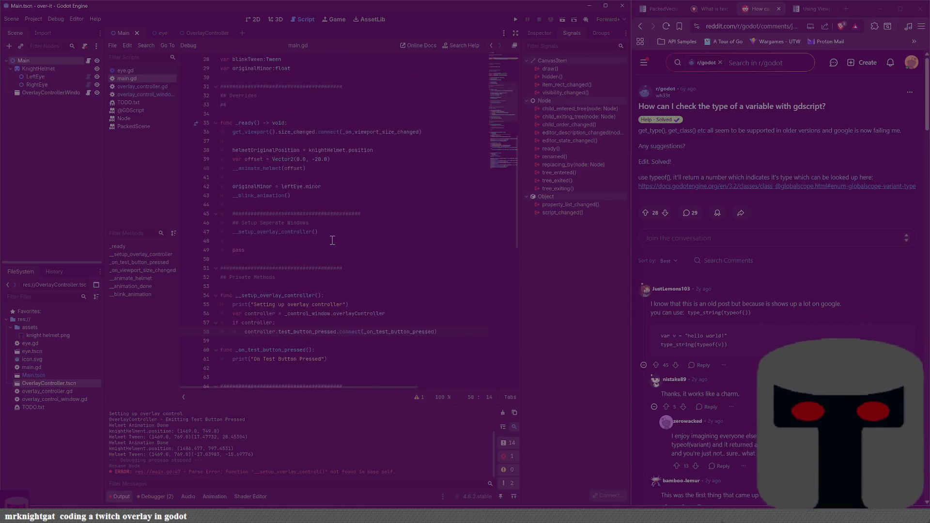
scroll(320, 237, up, 1)
scroll(338, 266, down, 3)
click(401, 260)
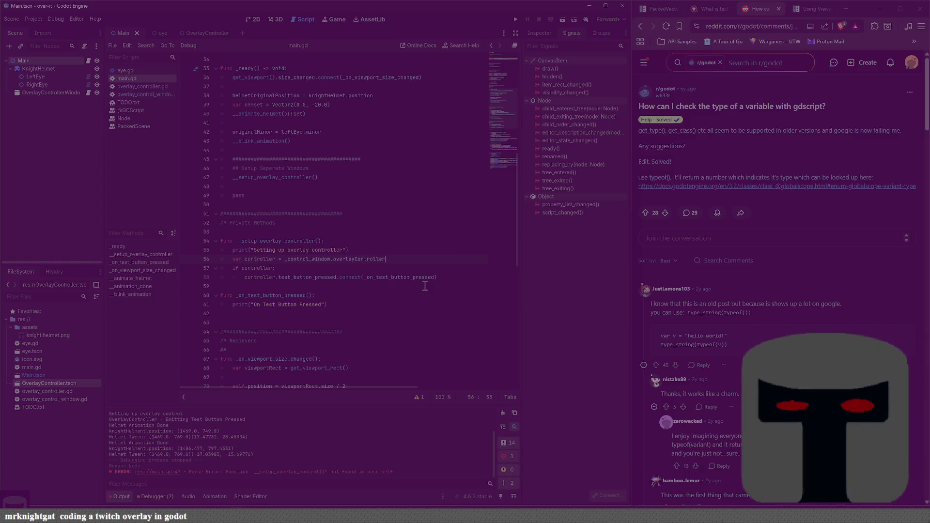
scroll(424, 286, up, 6)
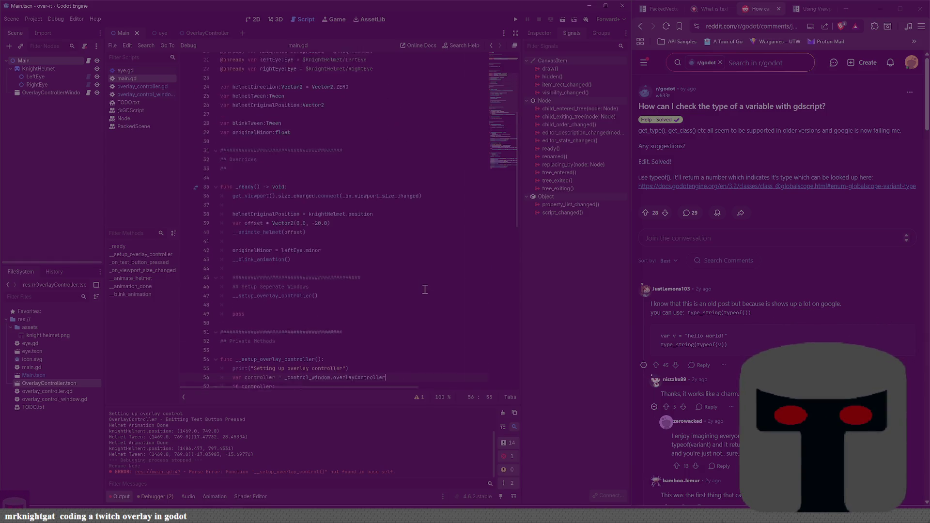
scroll(425, 289, up, 5)
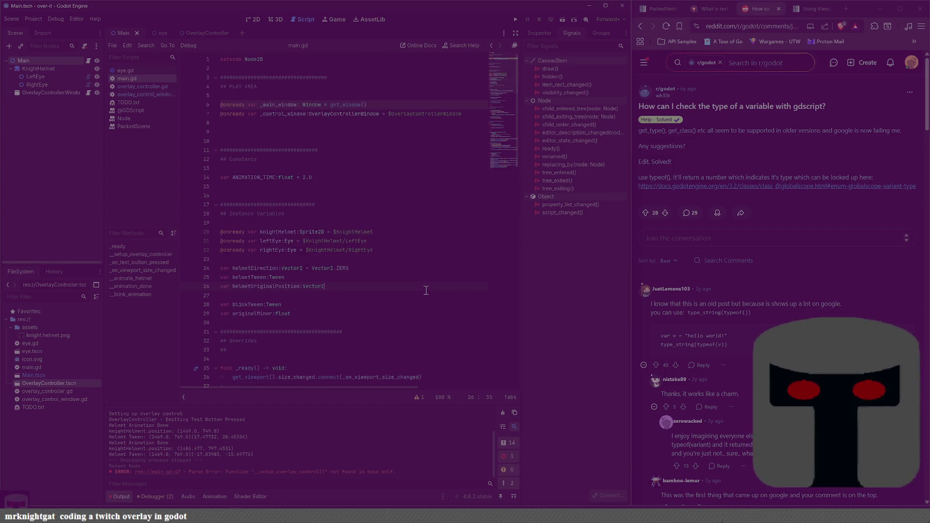
click(426, 290)
scroll(428, 292, down, 9)
scroll(430, 295, down, 4)
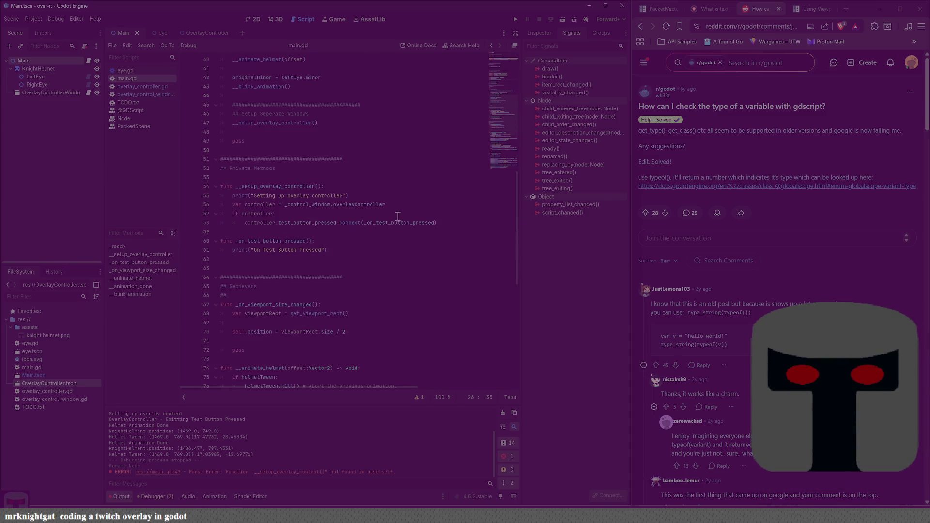
scroll(277, 448, up, 2)
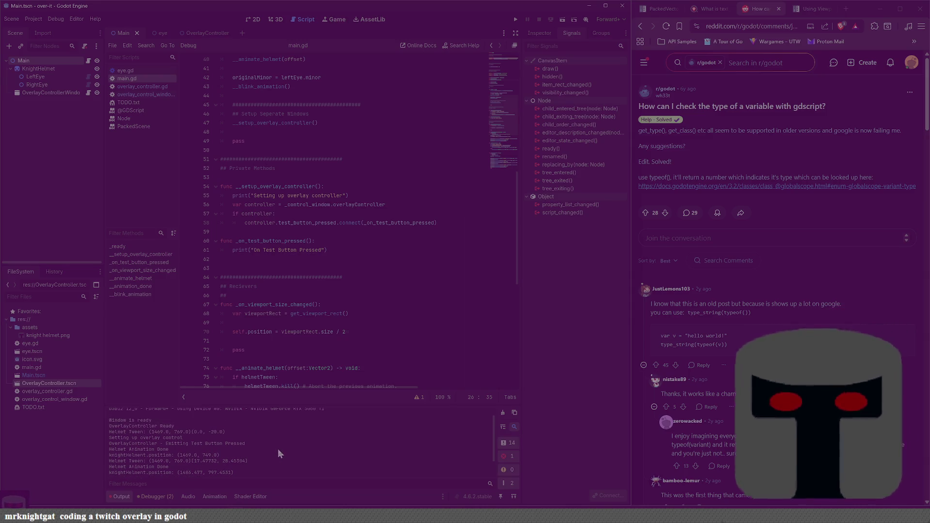
Capitalise the setup message on line 55 to "Overlay Controller" and save main.gd.
scroll(278, 449, up, 1)
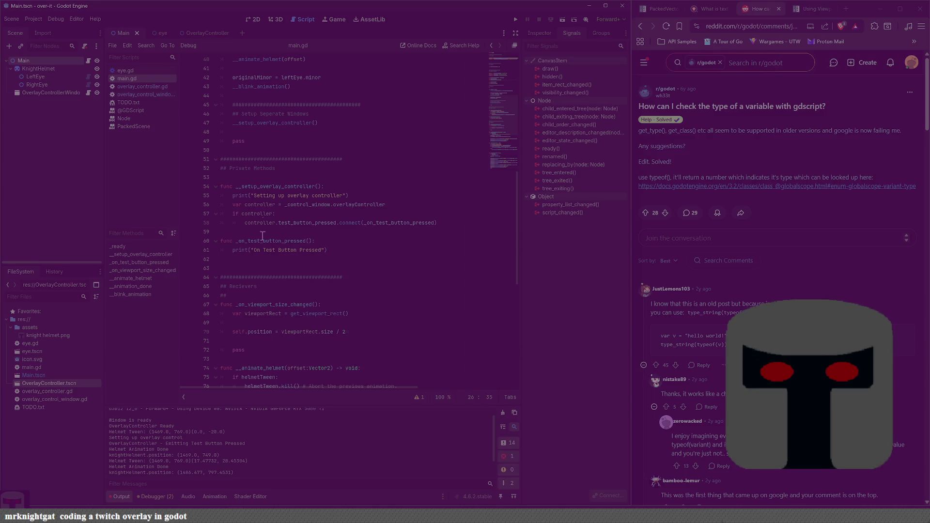
key(BackSpace)
text(O)
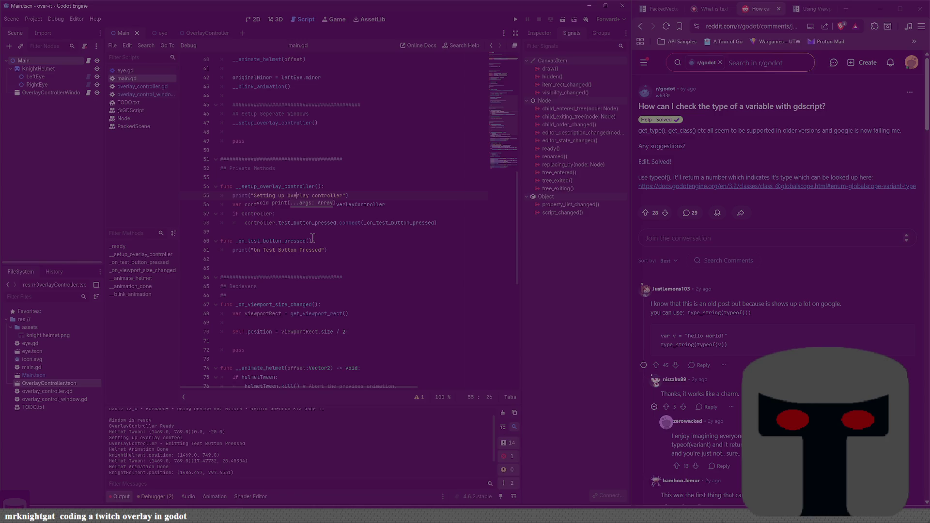
key(BackSpace)
text(C)
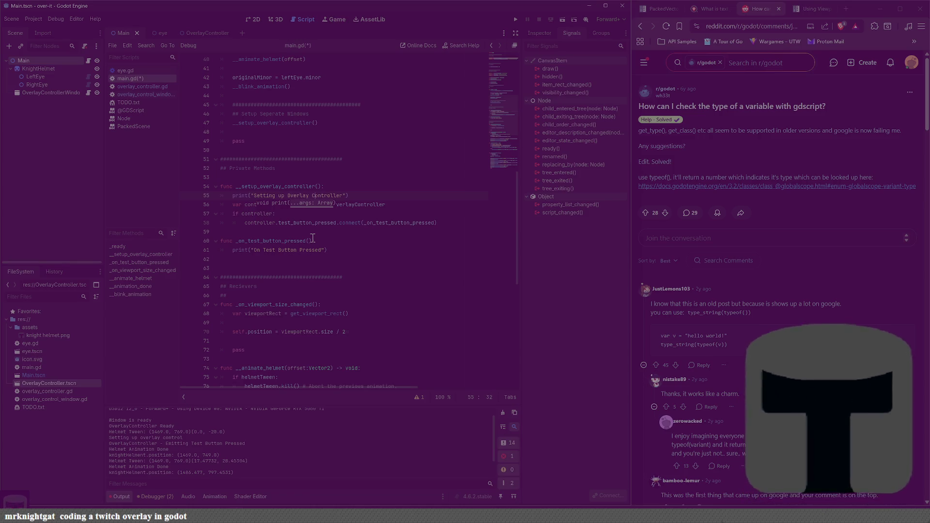
key(ctrl+s)
Add print("controller: ", controller) on a new line below the controller assignment.
key(Down)
key(End)
key(Return)
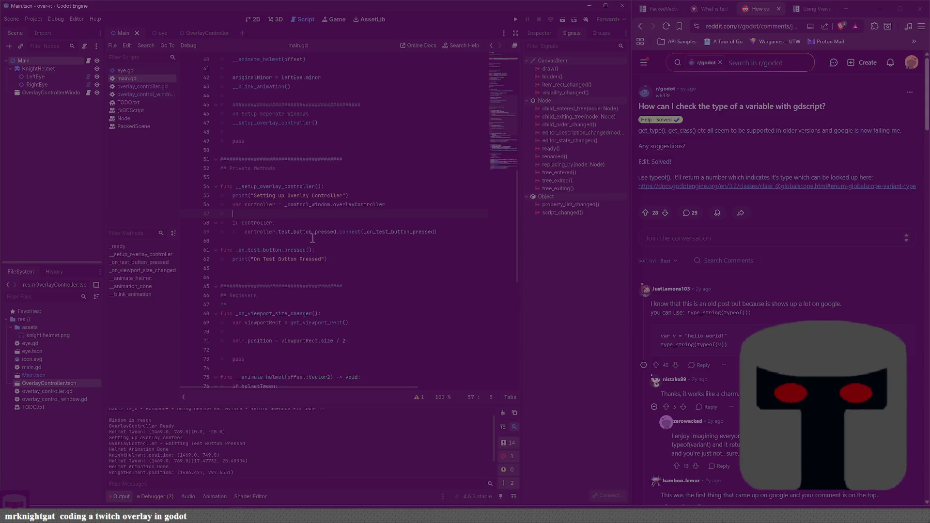
text(pr)
text(contor)
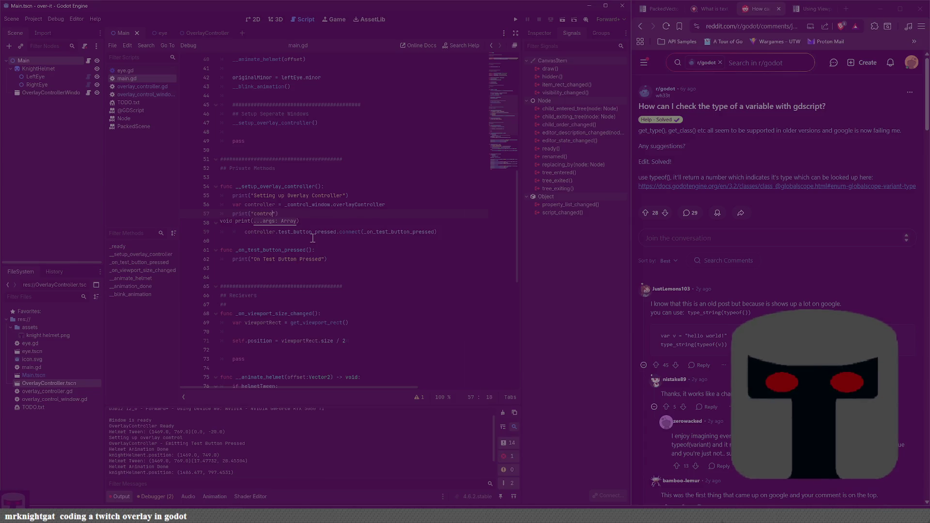
text(ller: " +)
key(BackSpace)
key(BackSpace)
text(, controller))
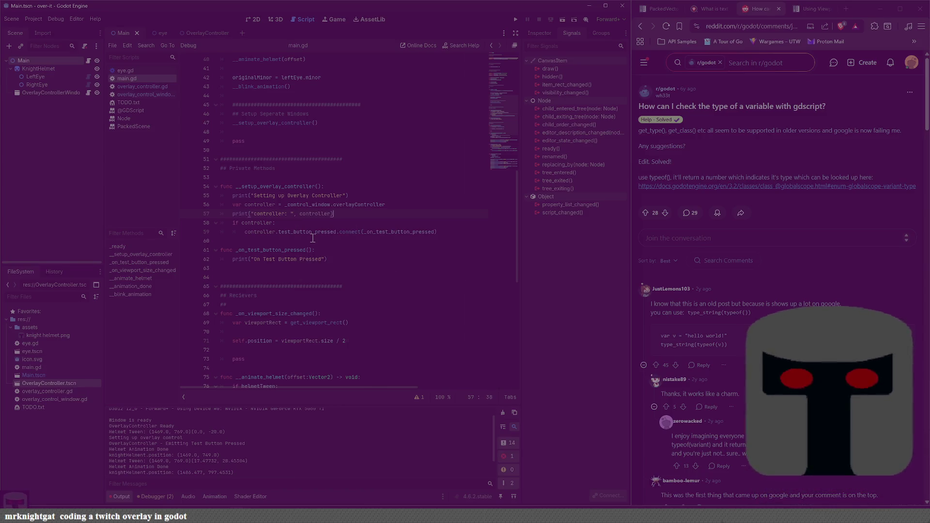
ctrl+click(345, 205)
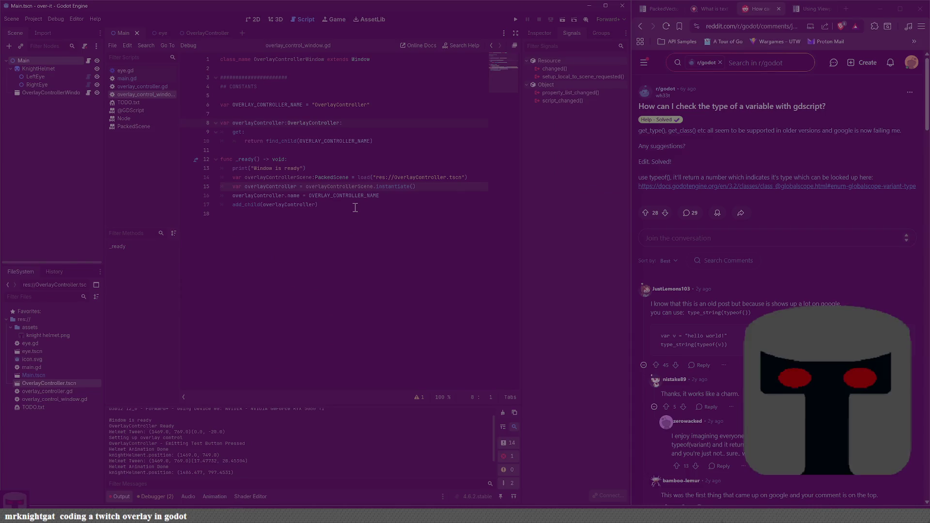
Add print("getting controller") under the getter's get: line, then run and stop the project.
click(381, 131)
key(Return)
text(print("getting controller)
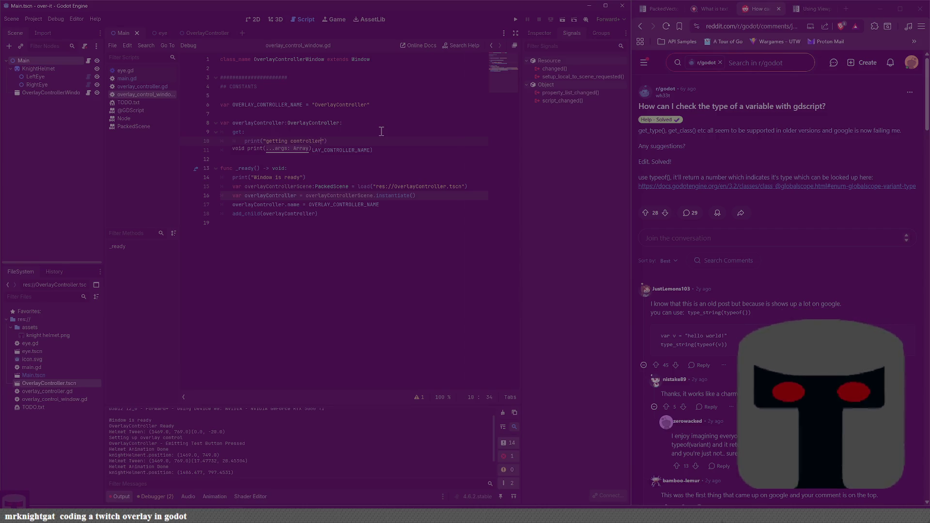
key(F5)
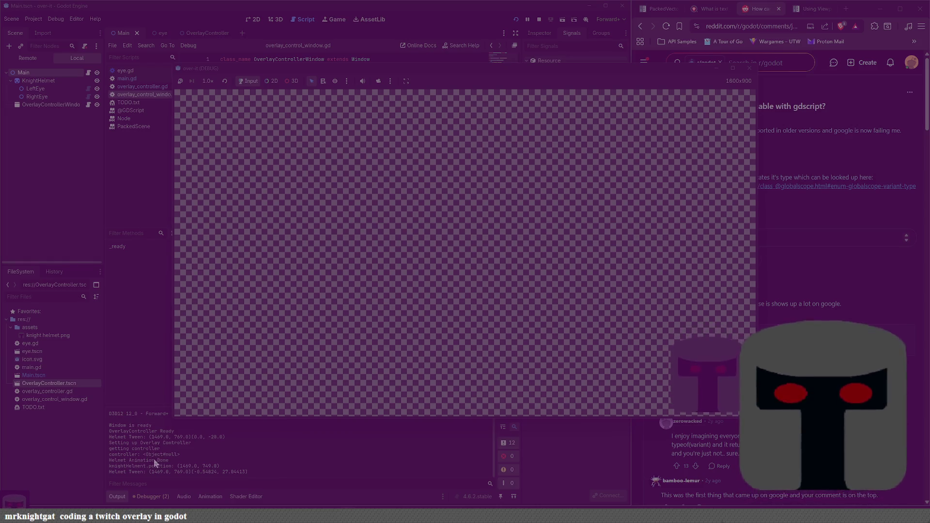
click(743, 69)
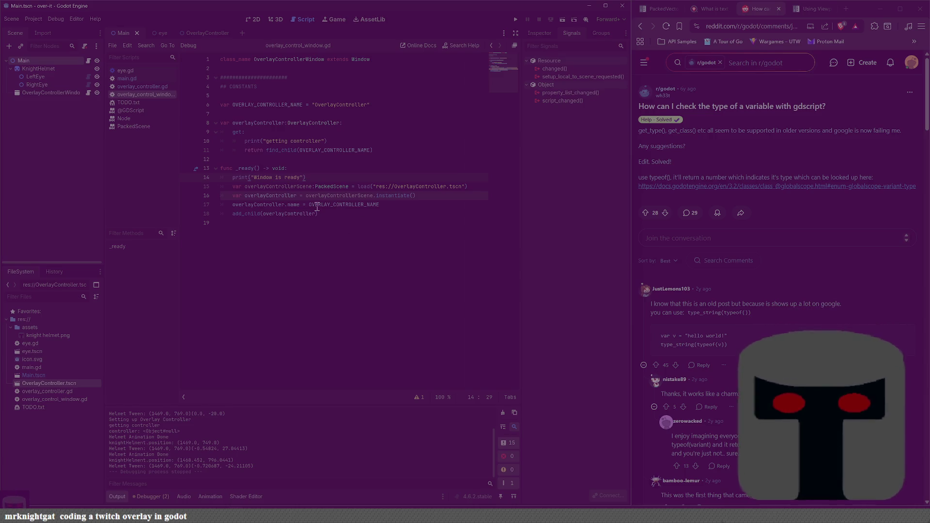
Add a 'for child in get_children(): print(child)' loop inside the overlayController getter.
mouse_move(317, 207)
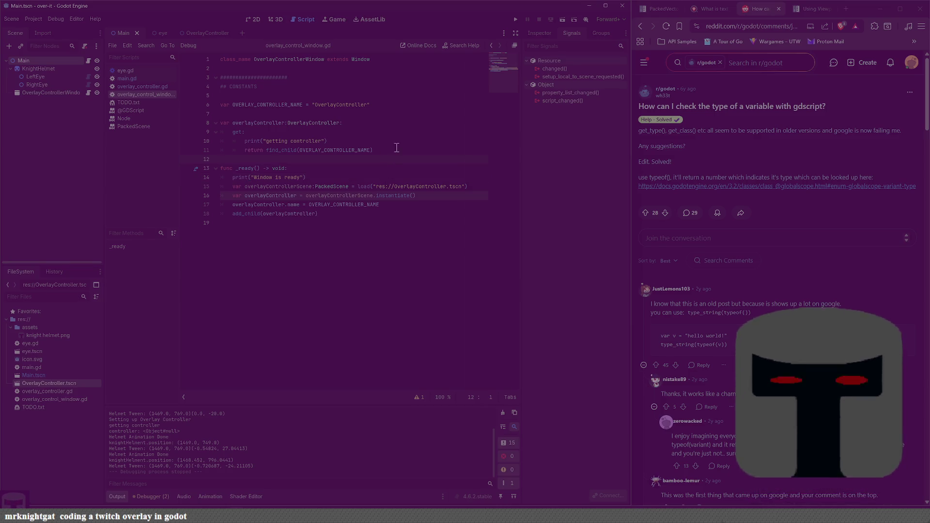
key(Return)
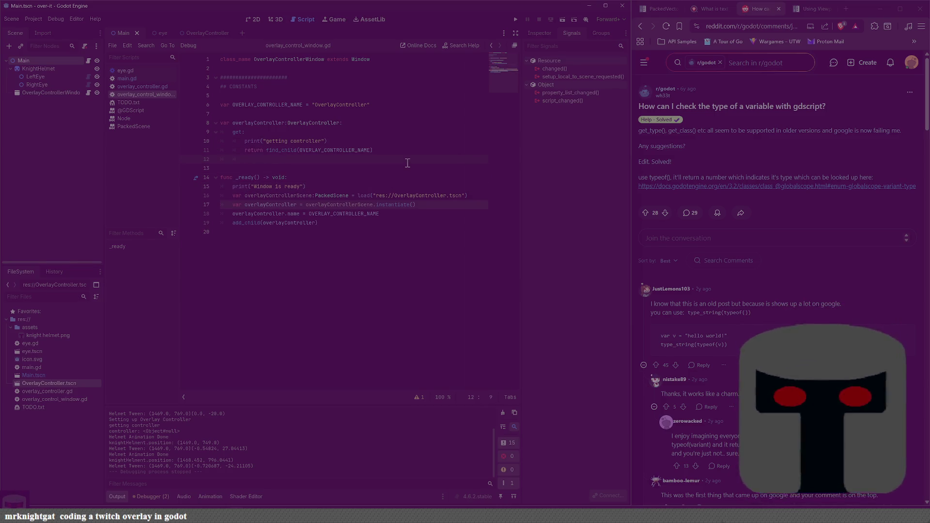
key(Down)
key(Return)
key(Return)
key(Return)
key(Up)
key(Up)
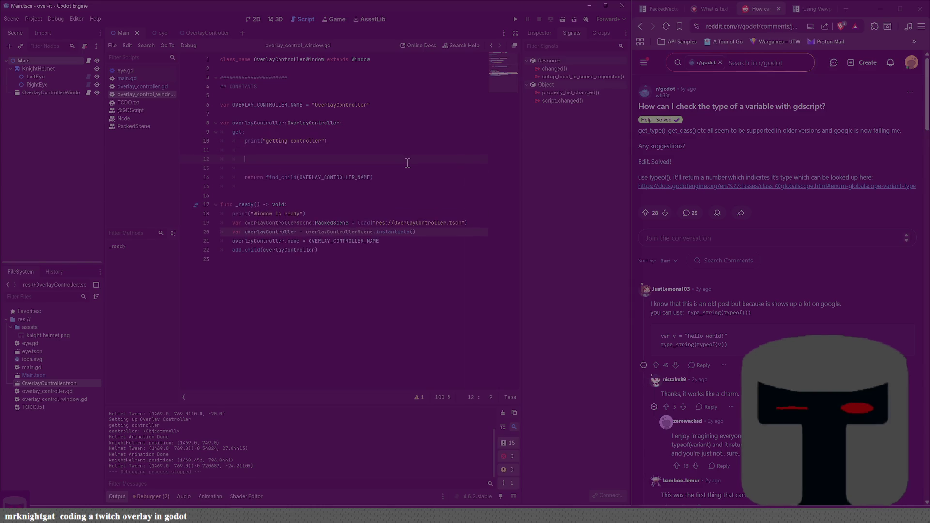
text(or child in child)
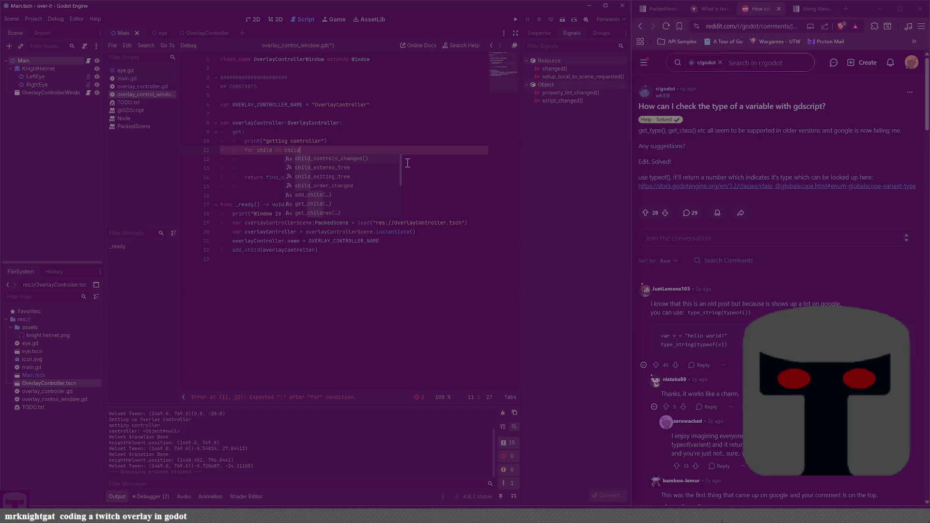
key(BackSpace)
key(BackSpace)
key(BackSpace)
key(BackSpace)
key(BackSpace)
text(get)
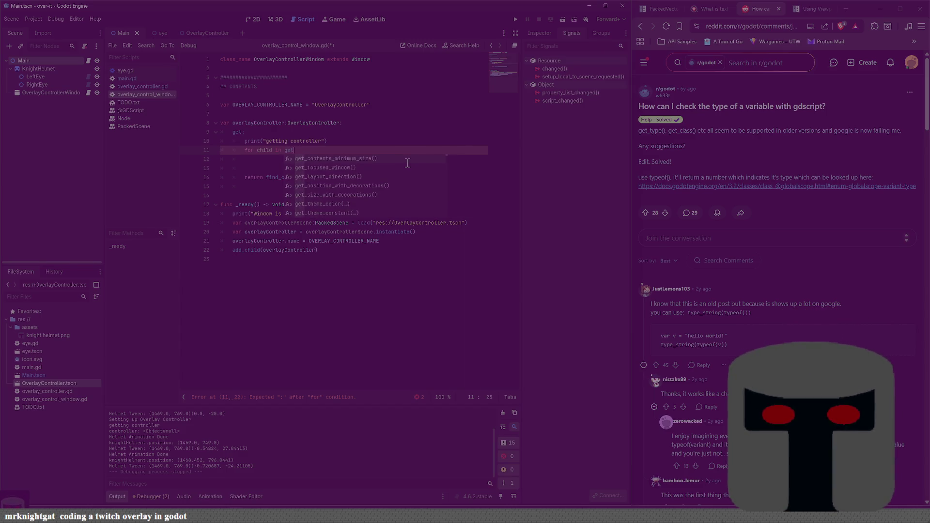
text(_children()
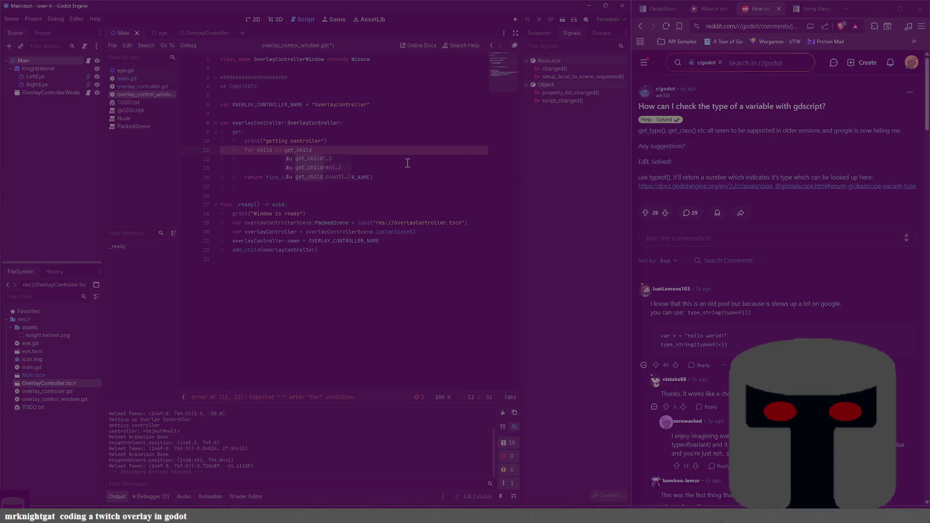
key(Down)
key(Return)
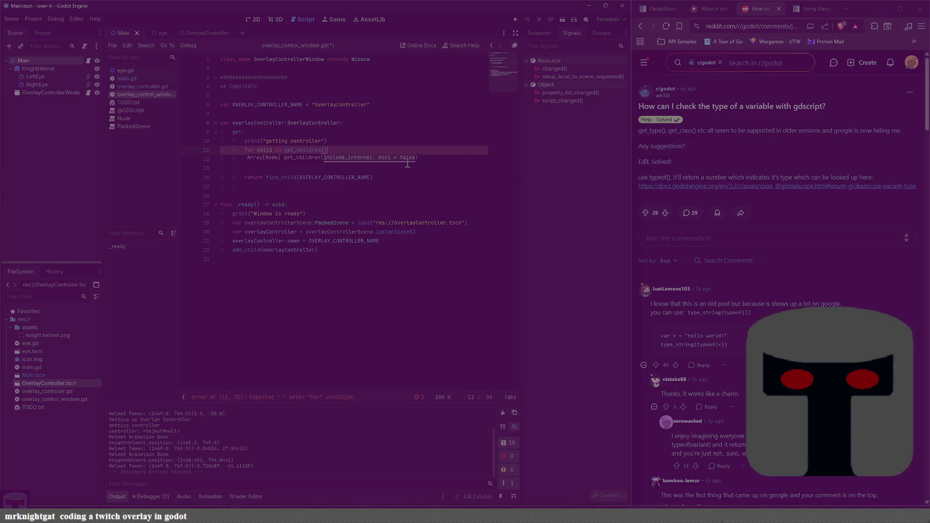
key(Right)
text(:)
key(Return)
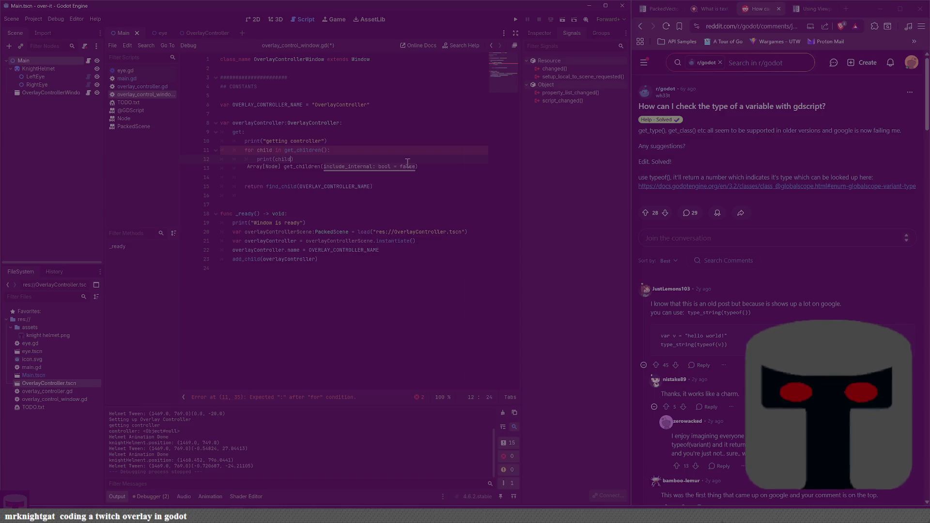
text())
Save the script, remove the extra blank line before return, and run the project.
key(ctrl+s)
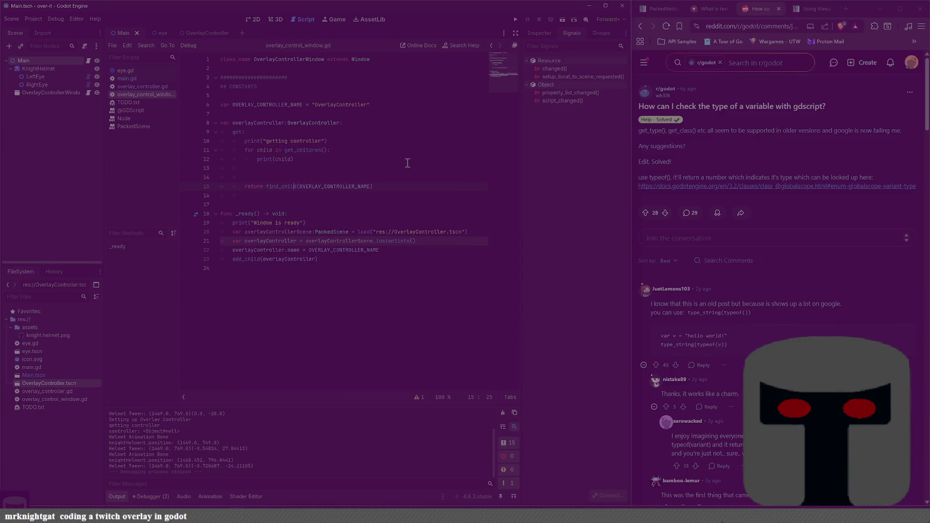
key(Up)
key(BackSpace)
key(BackSpace)
key(BackSpace)
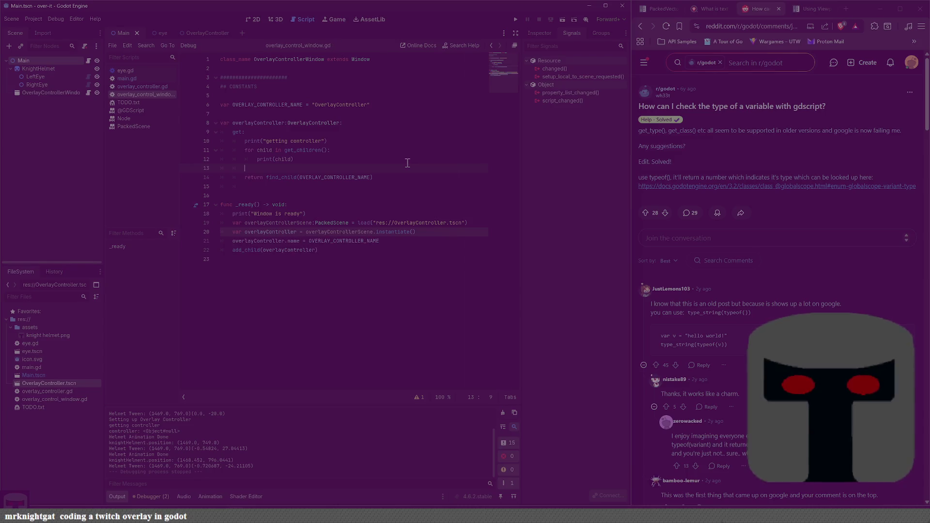
key(F5)
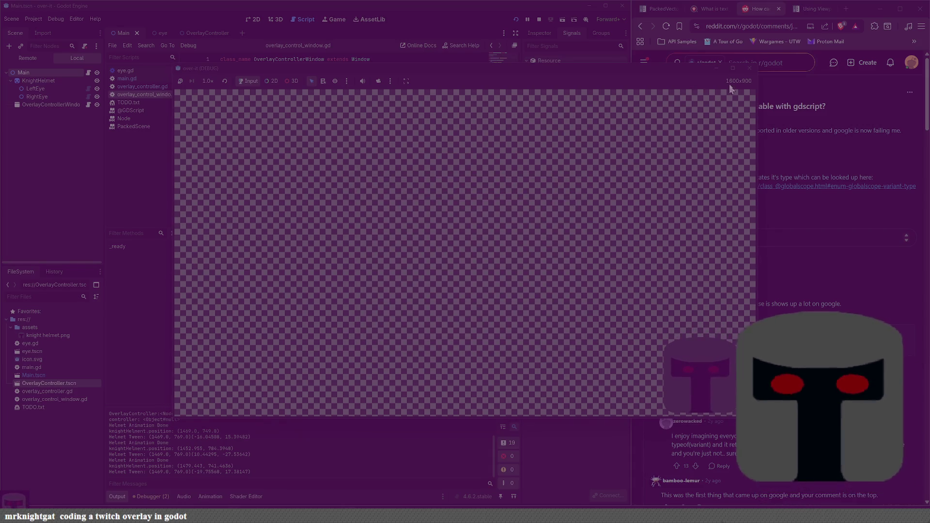
Stop the run and add an empty print("") line after the add_child call in _ready.
click(750, 71)
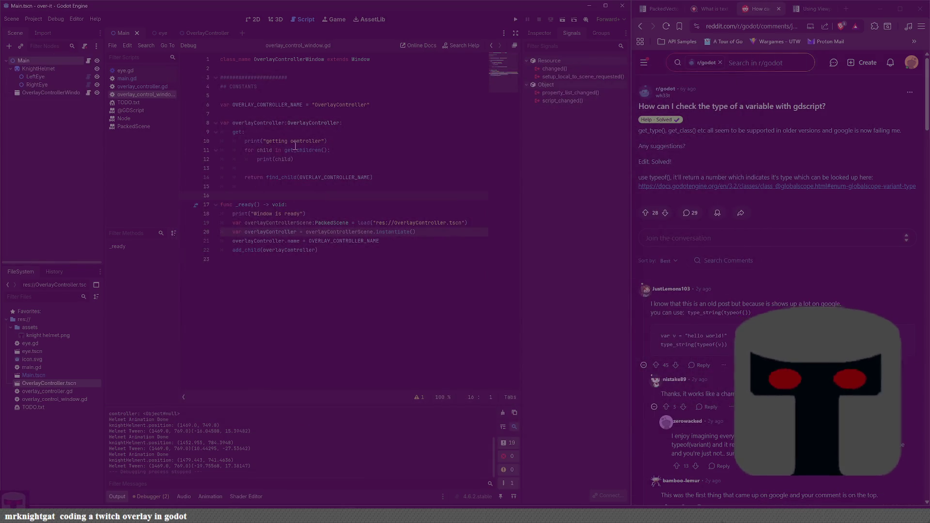
click(413, 249)
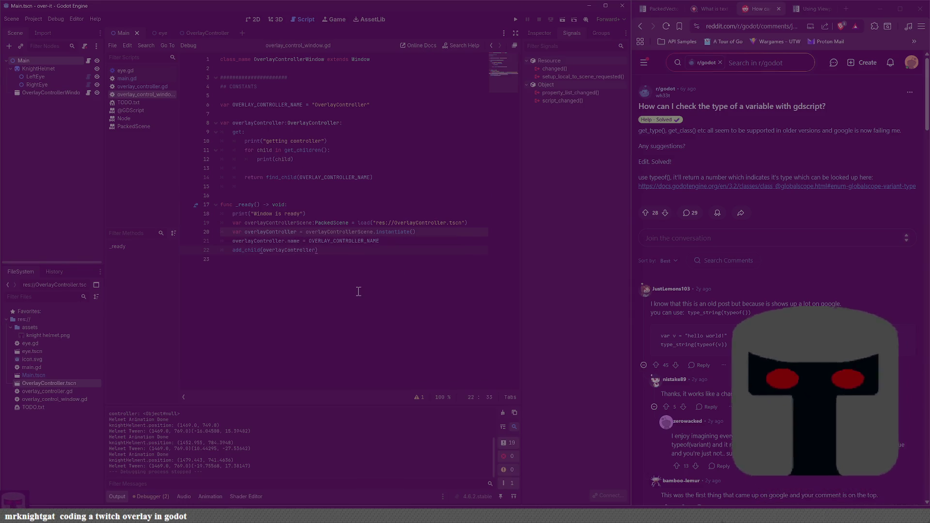
text(print(")
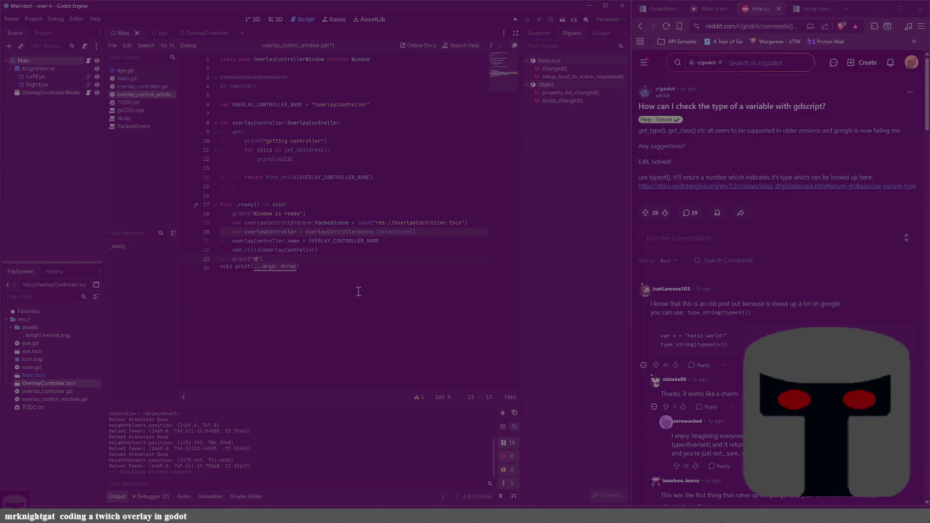
text(WhWHERE IS THI)
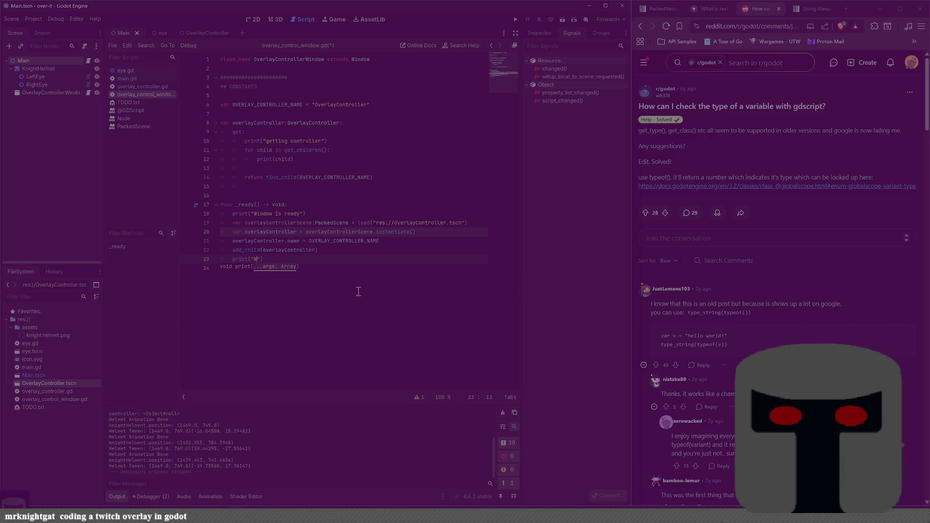
key(BackSpace)
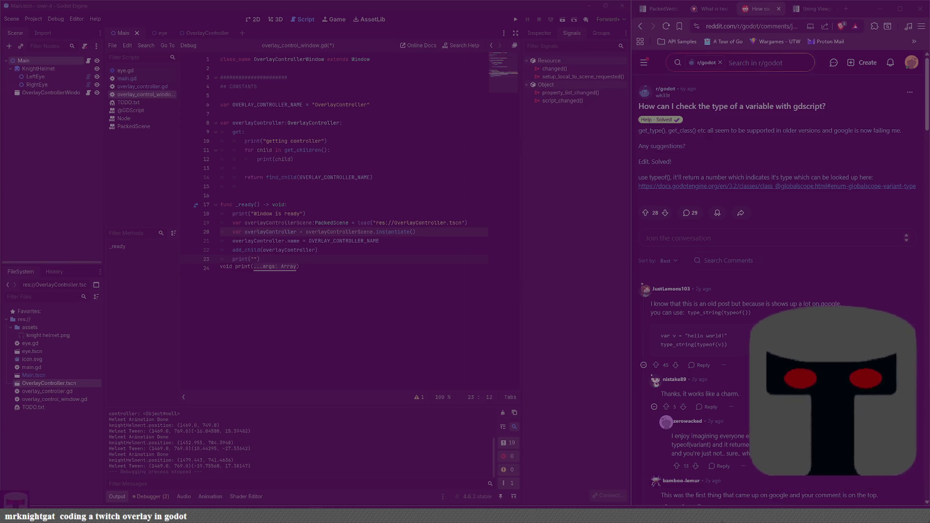
key(End)
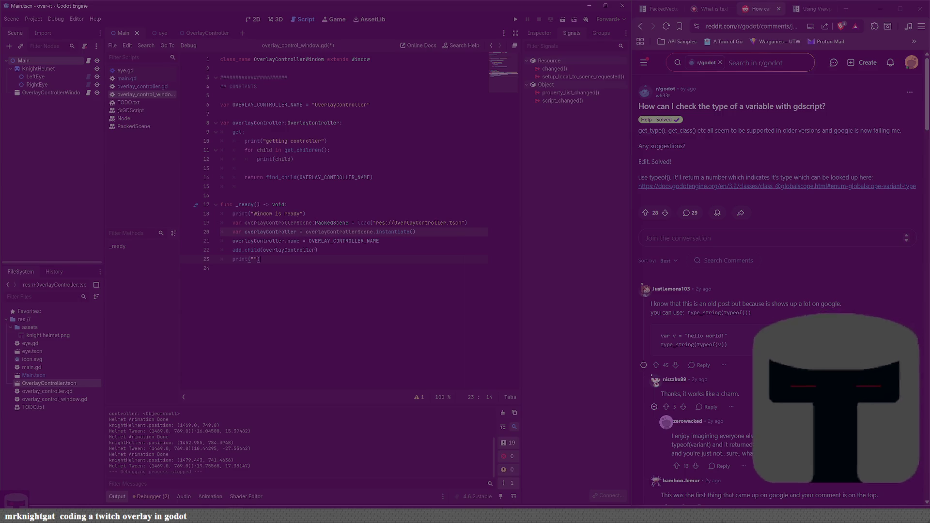
key(ctrl+n)
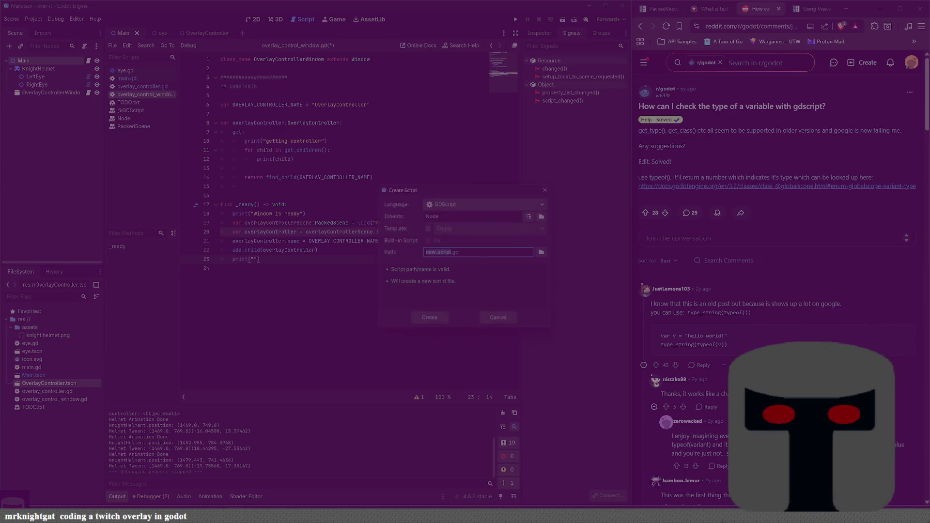
click(500, 316)
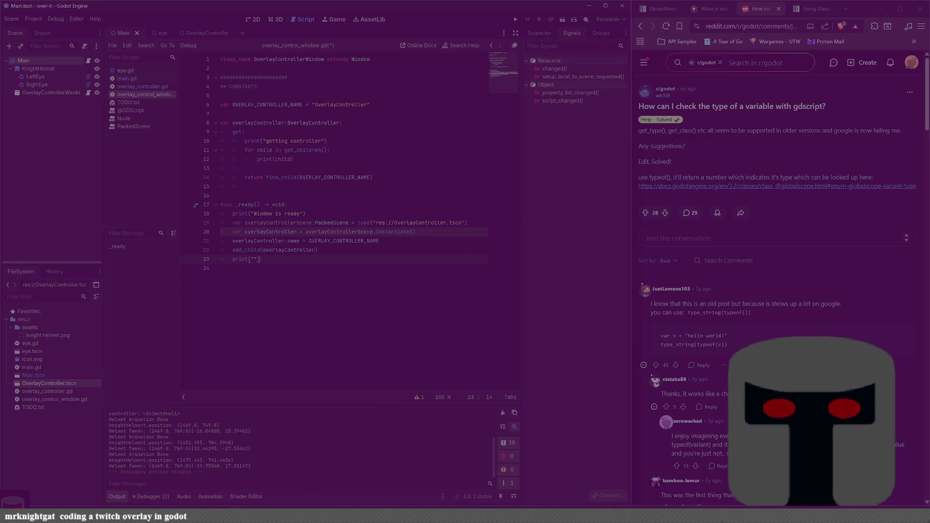
mouse_move(252, 514)
click(267, 472)
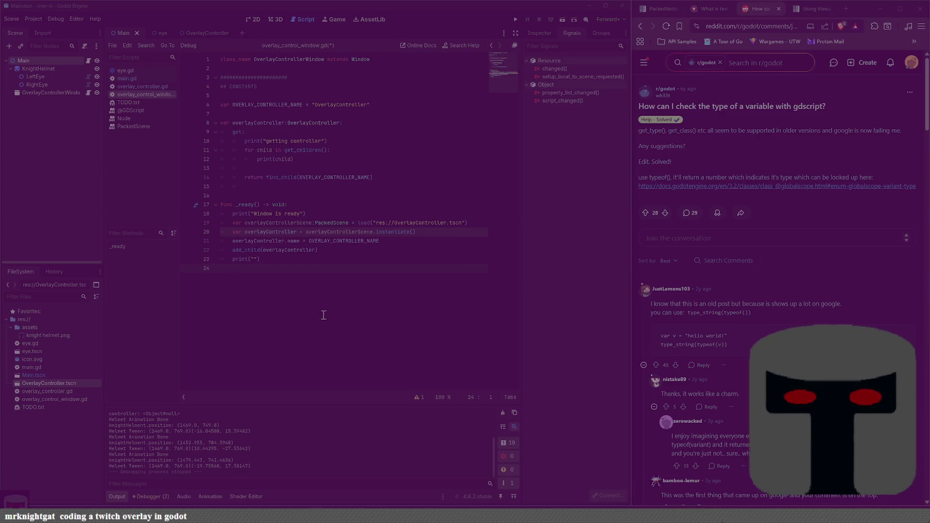
Move from the script's last line up to the blank line below the getter and scroll up.
click(327, 346)
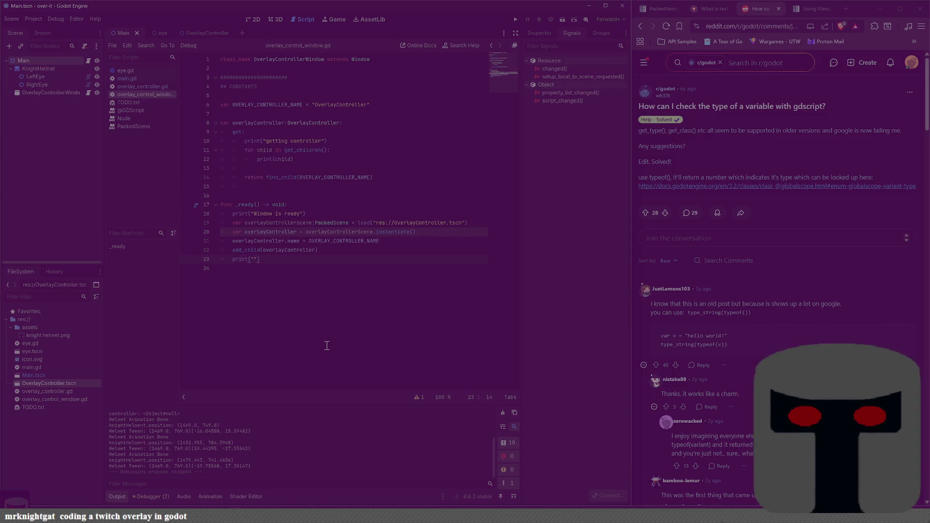
key(Up)
key(Up)
key(Up)
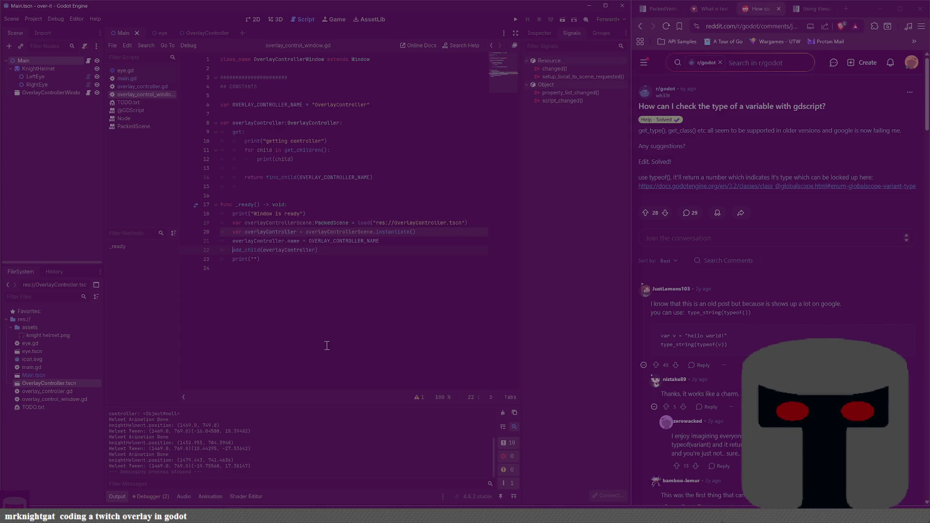
key(Up)
key(Up)
key(Up)
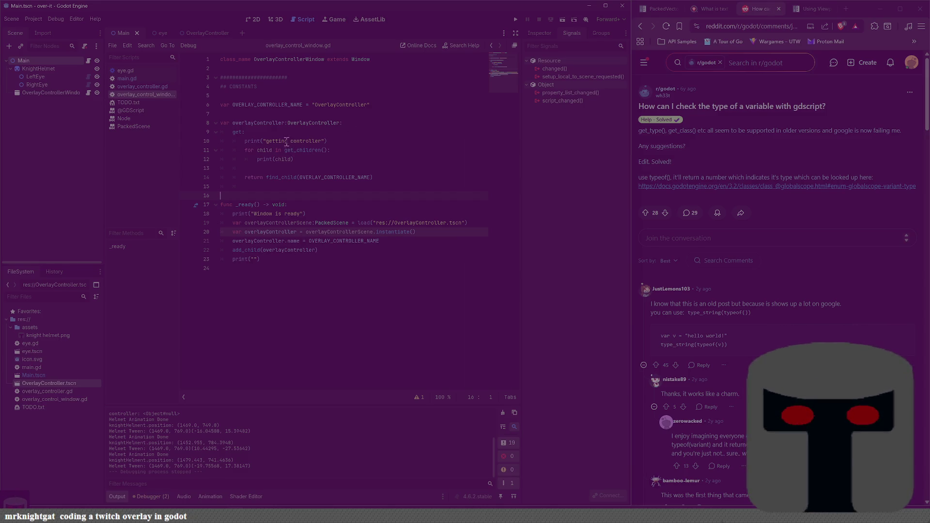
scroll(232, 453, up, 1)
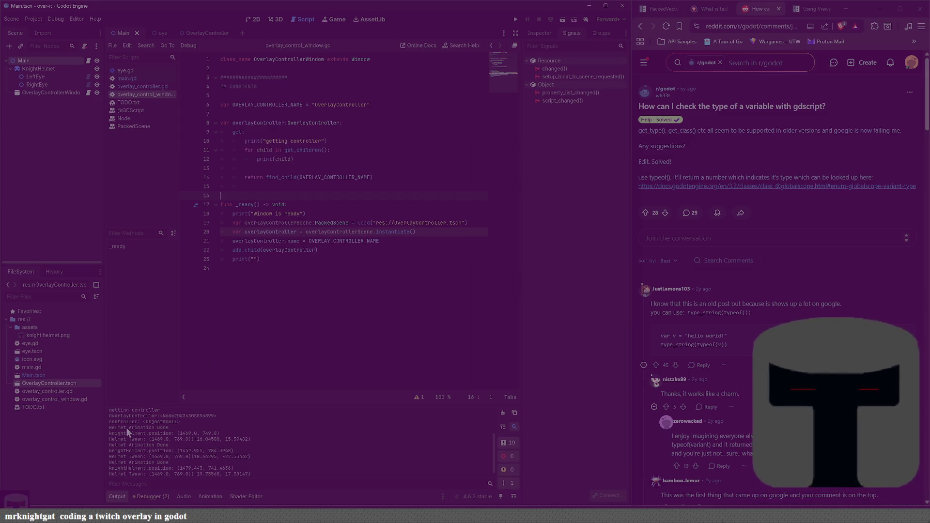
scroll(141, 420, up, 1)
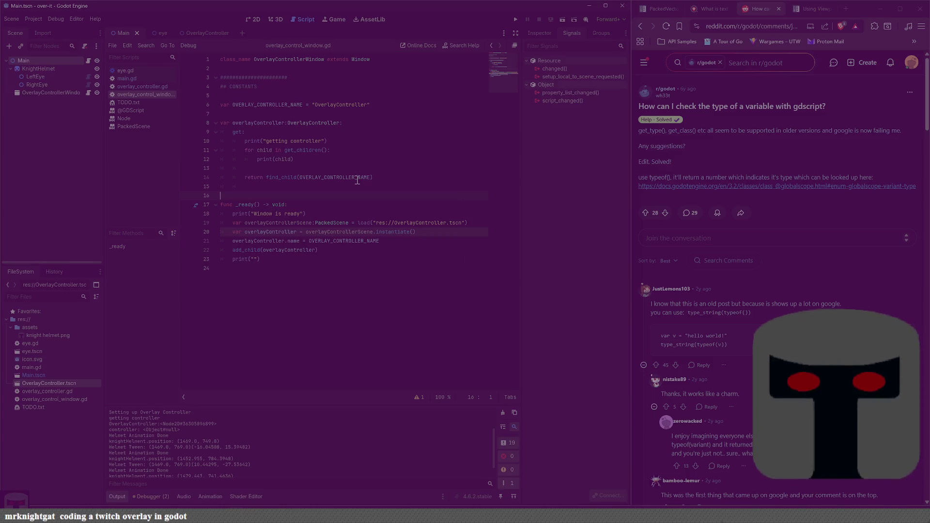
Replace the getter's find_child return with 'return get_child(0)', then run and stop the project.
mouse_move(357, 179)
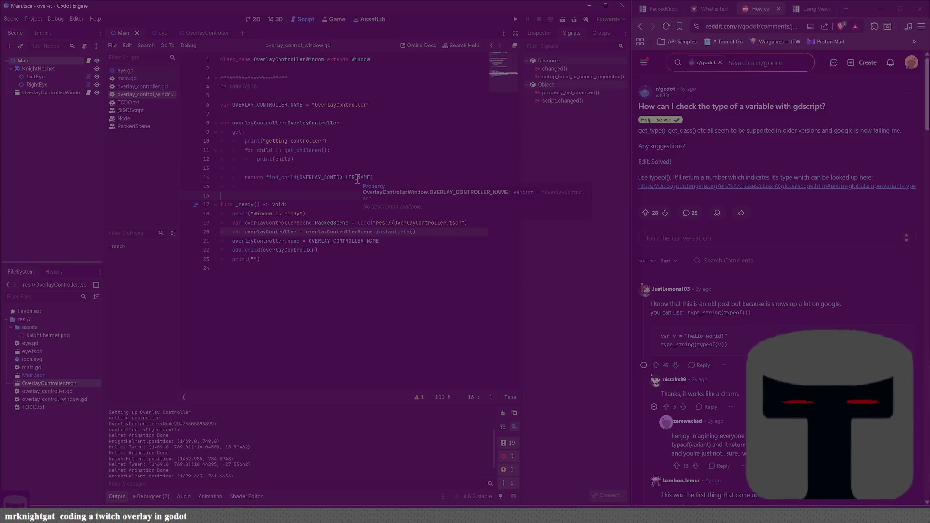
click(262, 177)
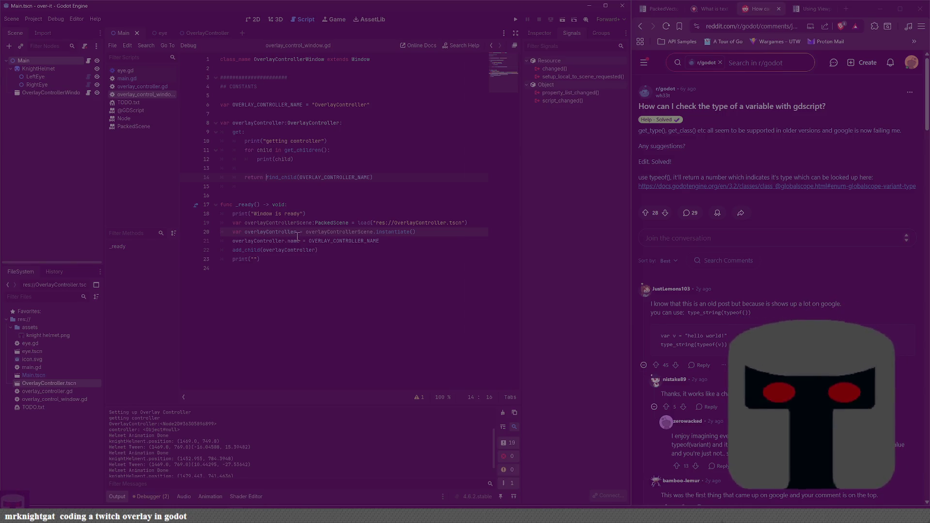
key(shift+End)
key(ctrl+x)
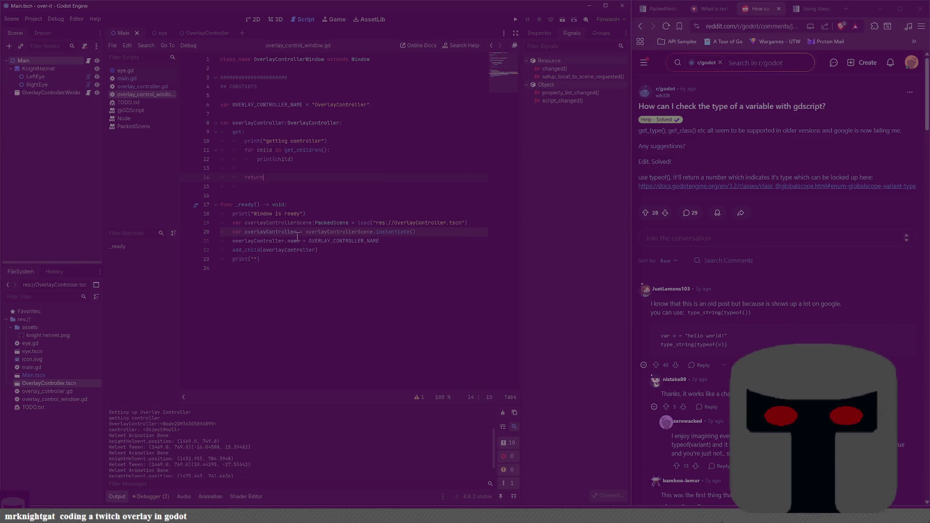
key(ctrl+BackSpace)
text(retur)
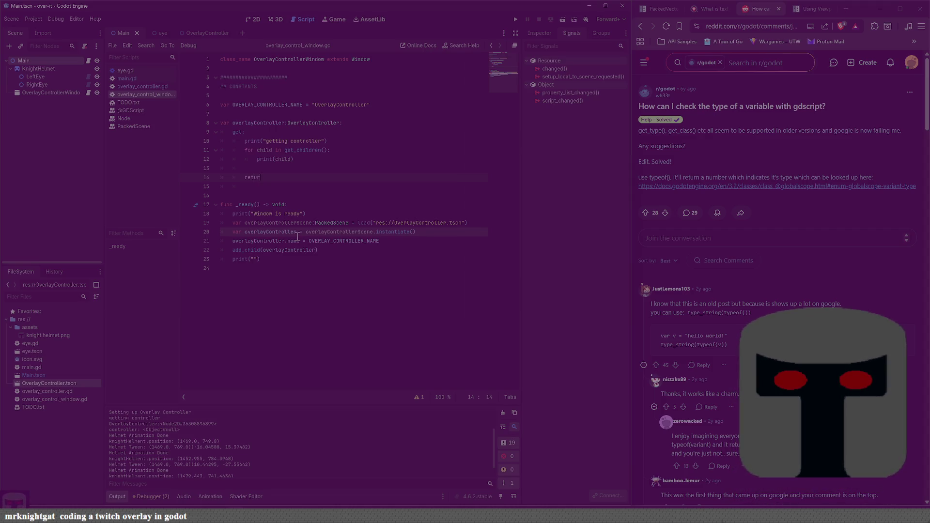
text(n get)
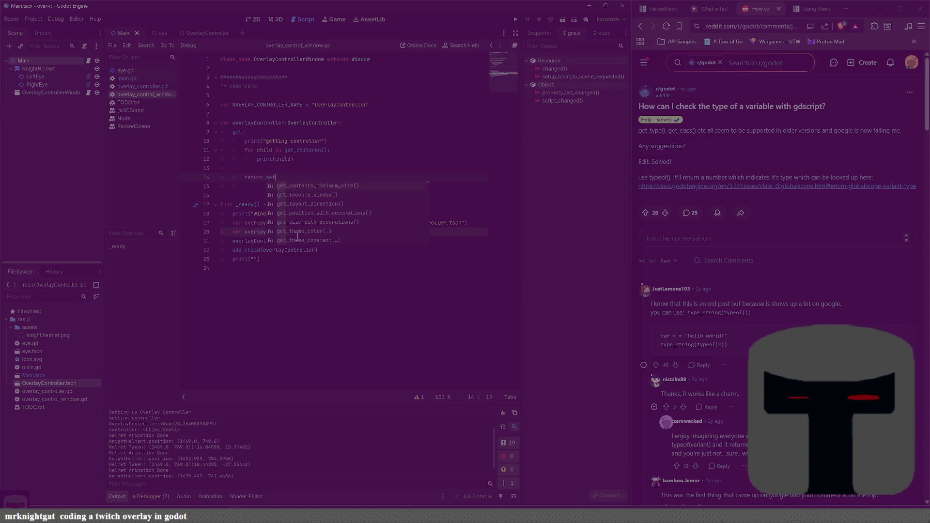
text(_)
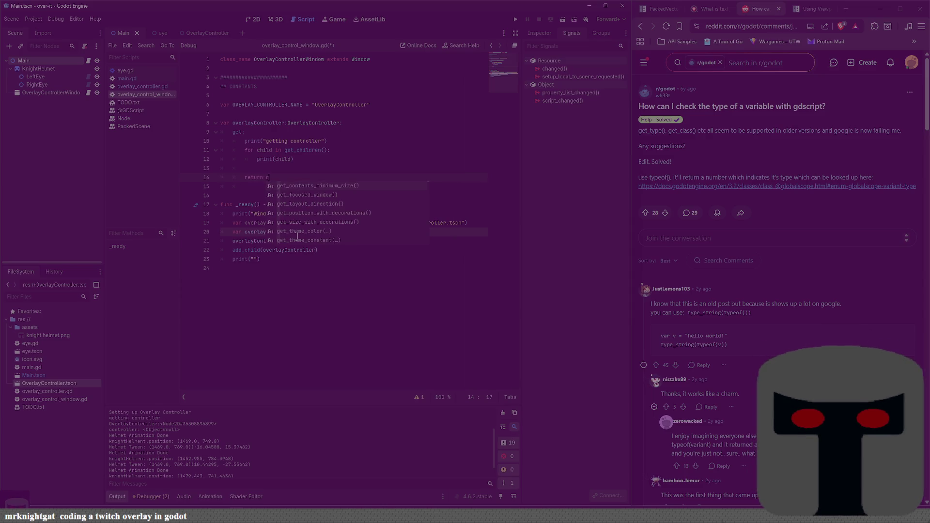
text(child()
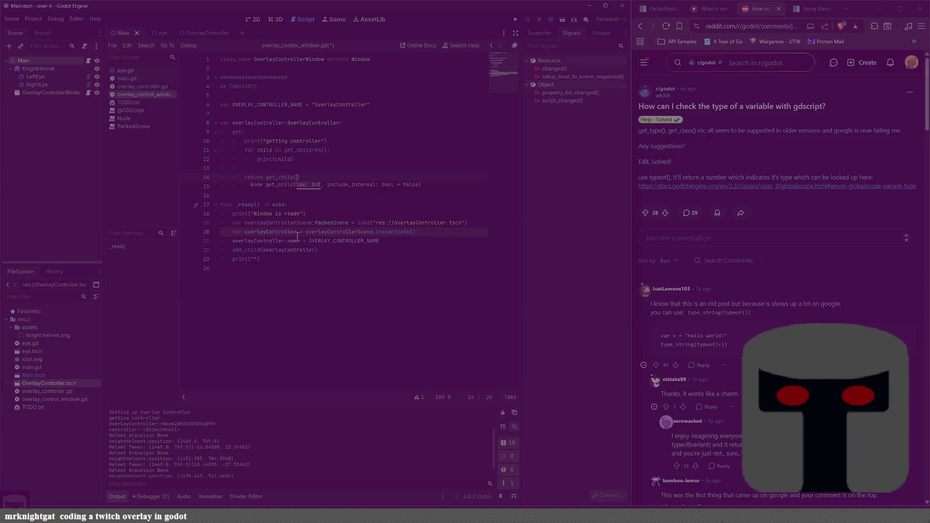
text(0))
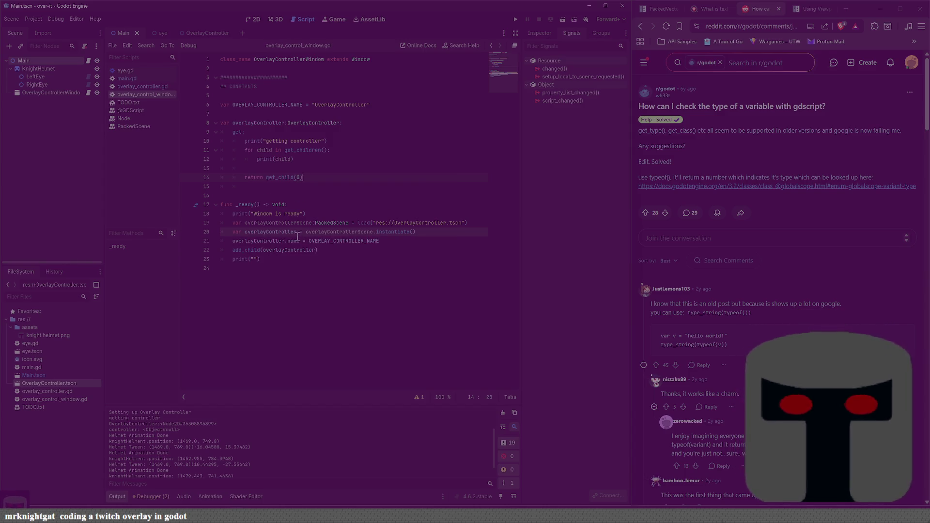
key(F5)
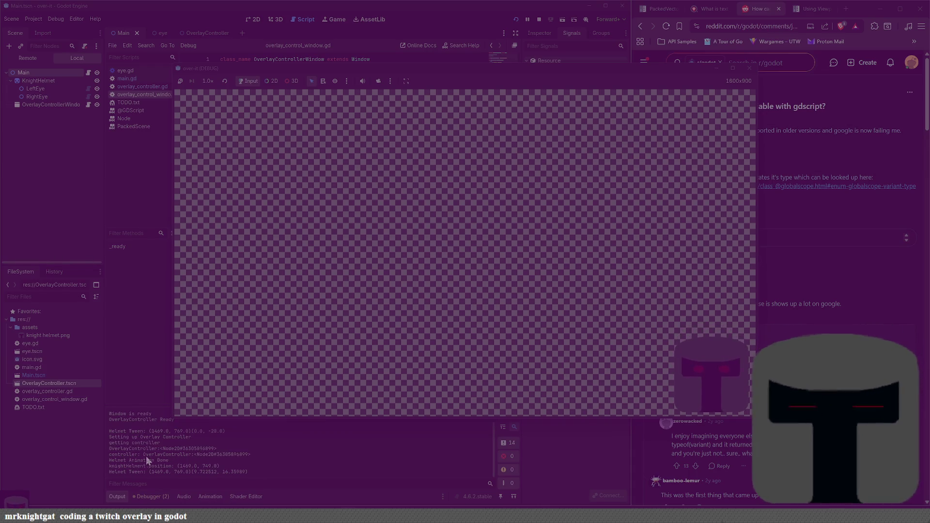
click(746, 69)
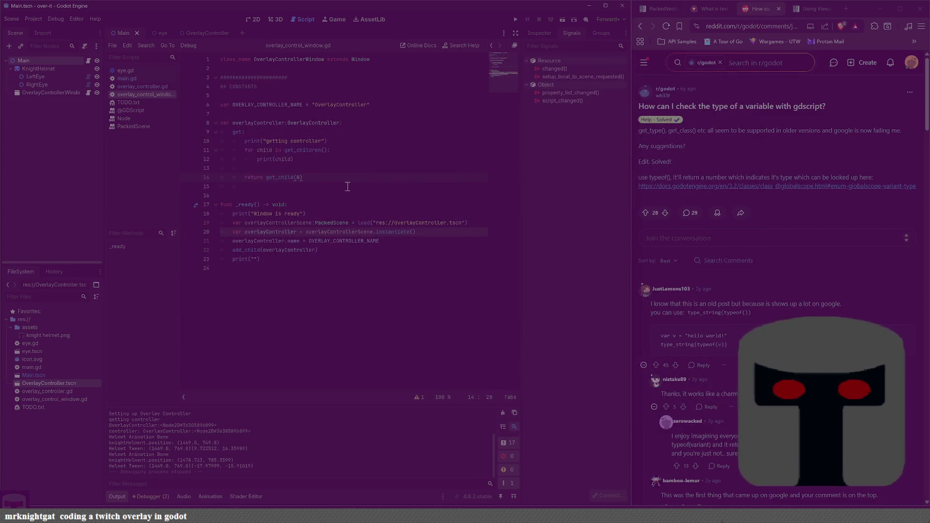
Change line 14 to print("name of child: ", get_child(0).name) and run the project.
click(336, 164)
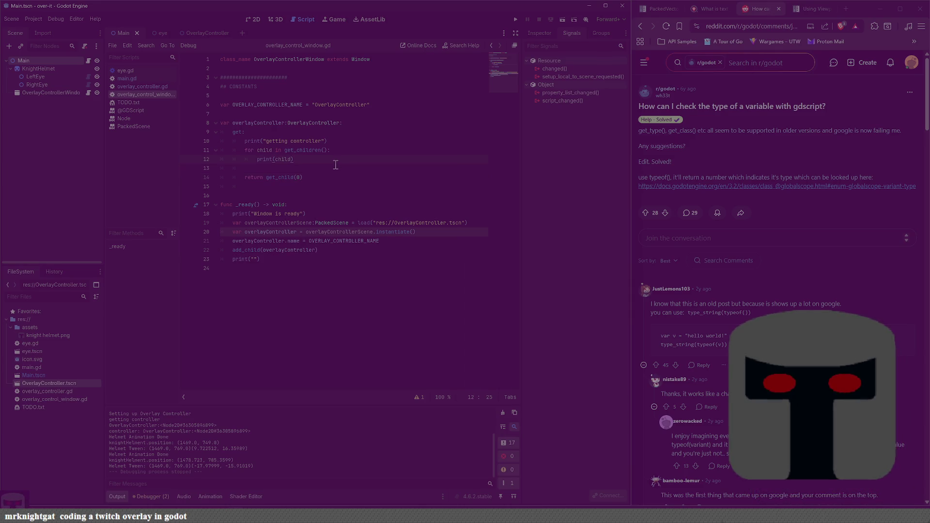
click(335, 165)
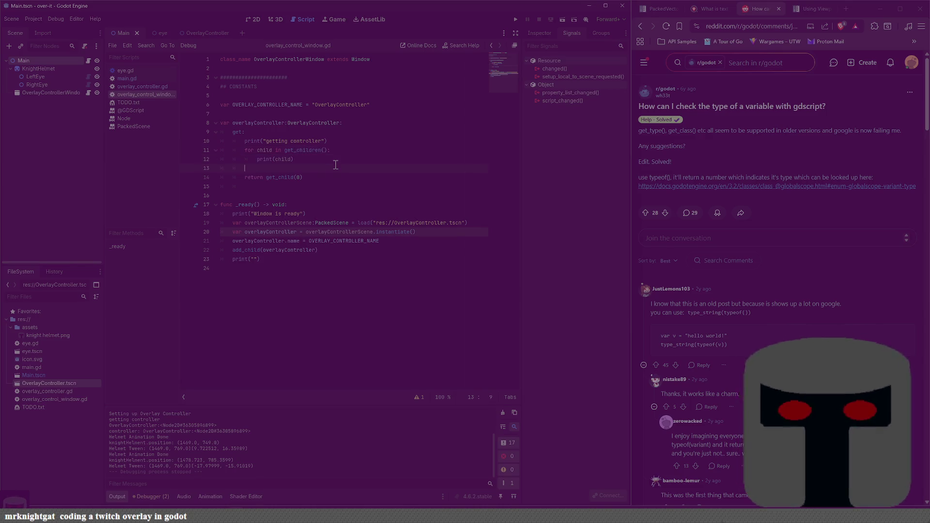
key(Return)
key(Return)
key(Up)
text(get)
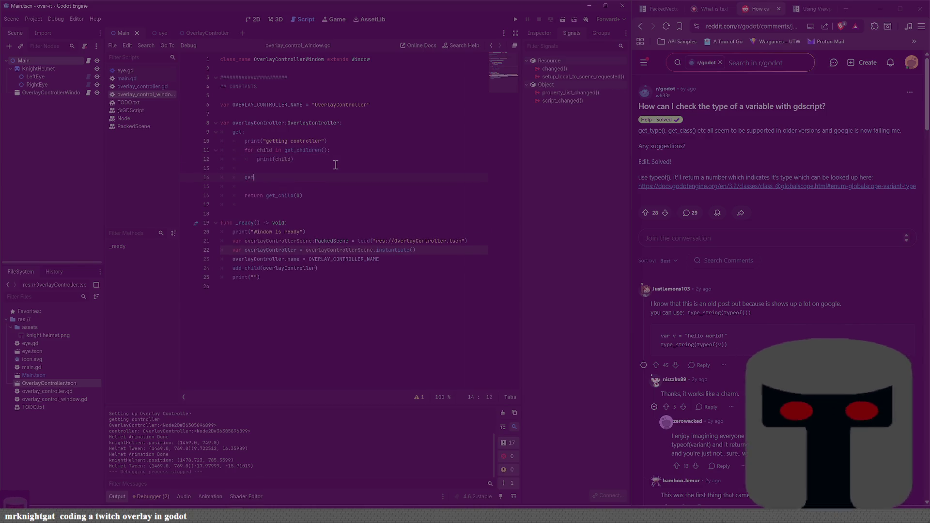
text(_child(0).name)
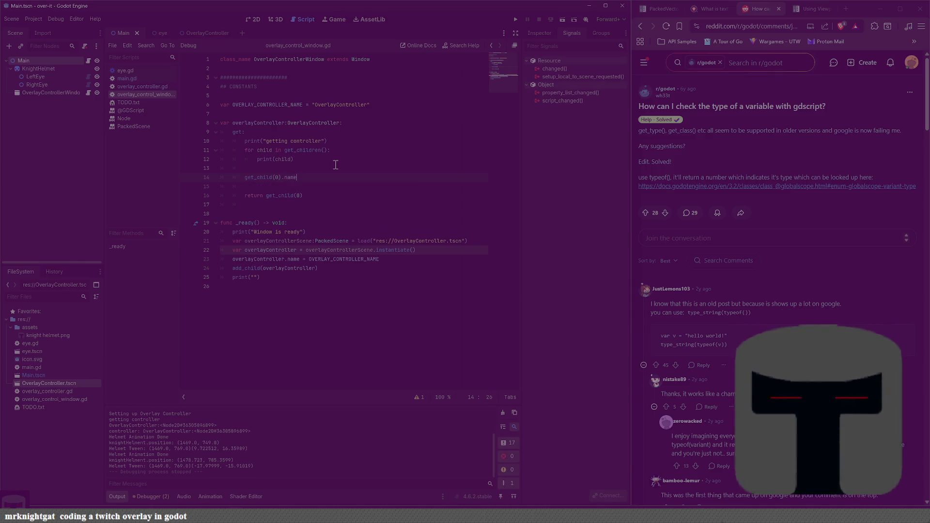
key(Home)
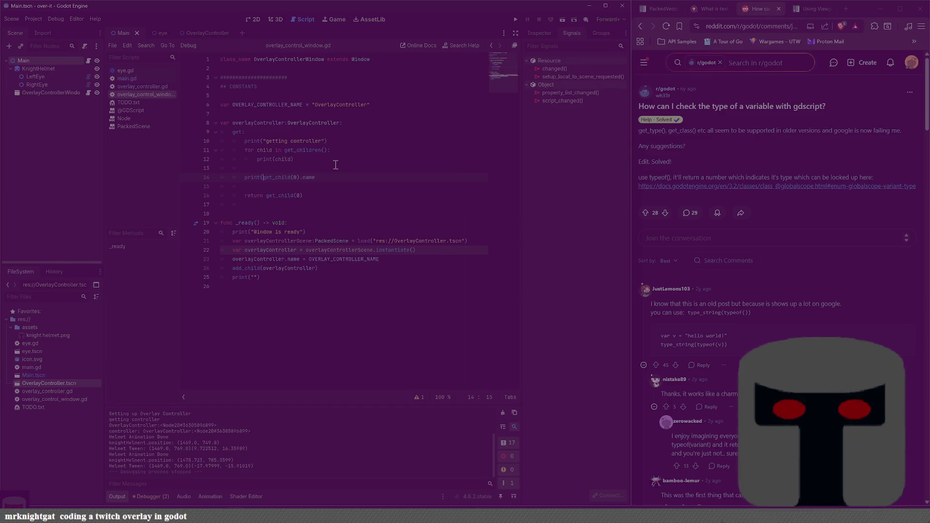
text("name of child: ",)
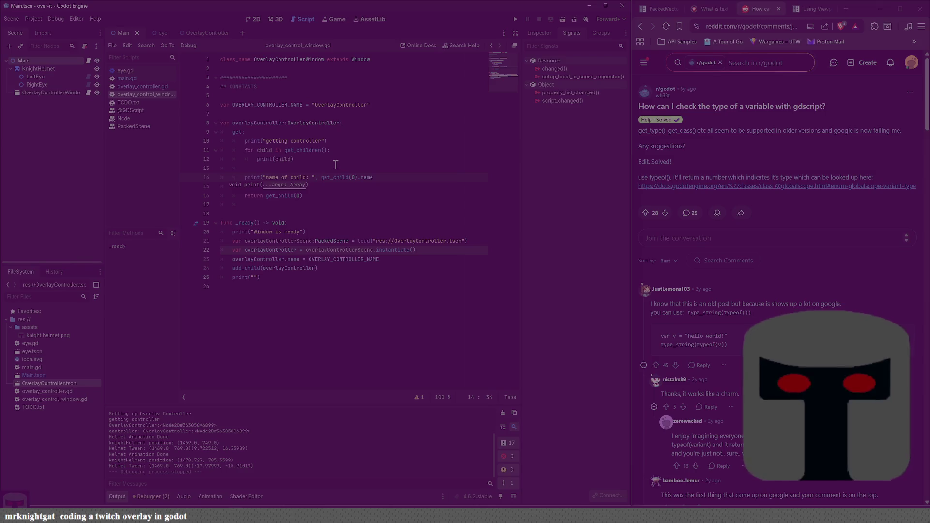
key(End)
text())
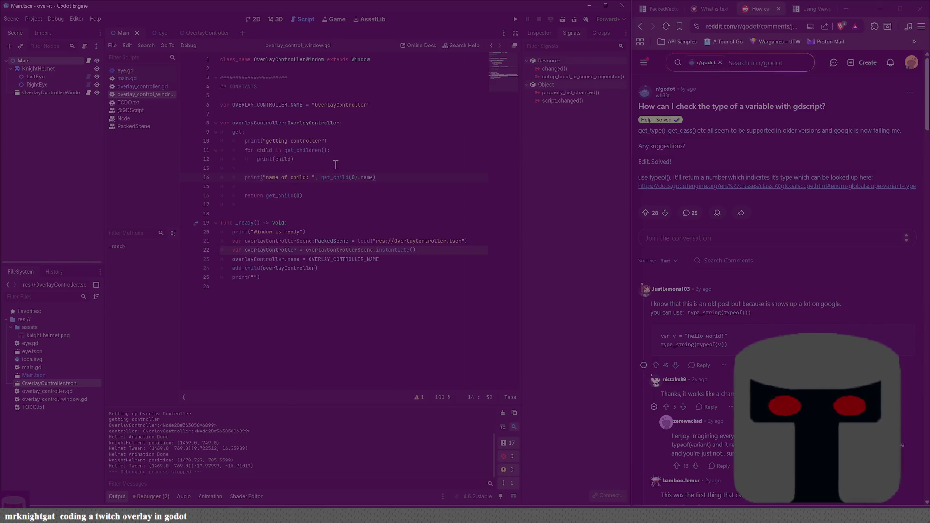
key(F5)
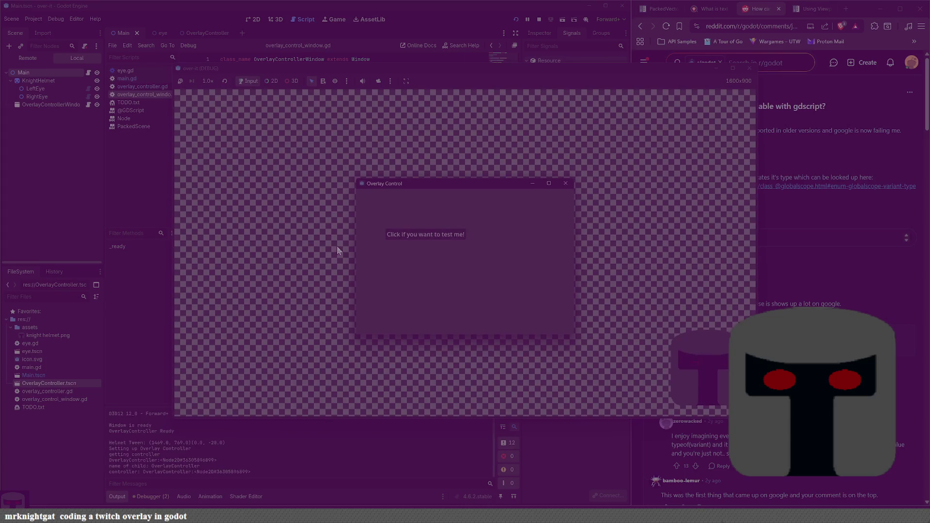
Click into the running game window, then bring the Godot script editor back to the front.
click(429, 237)
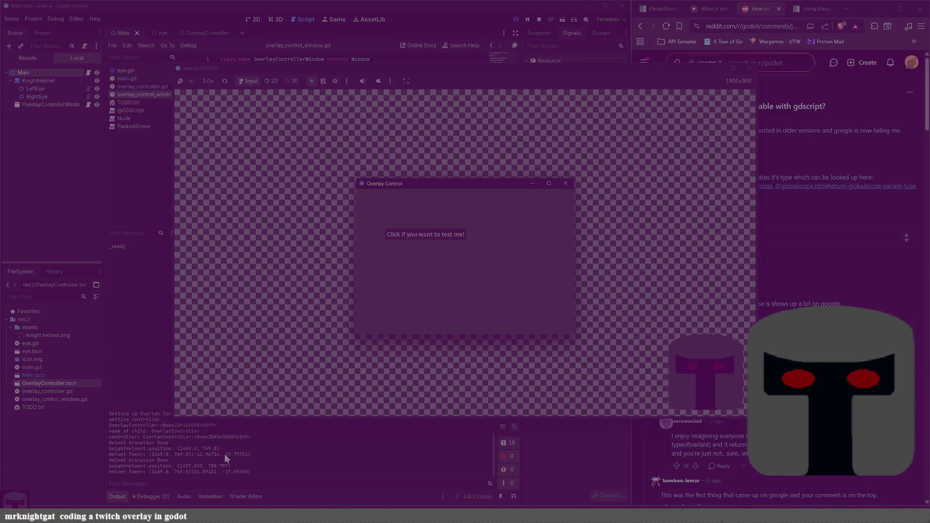
click(141, 343)
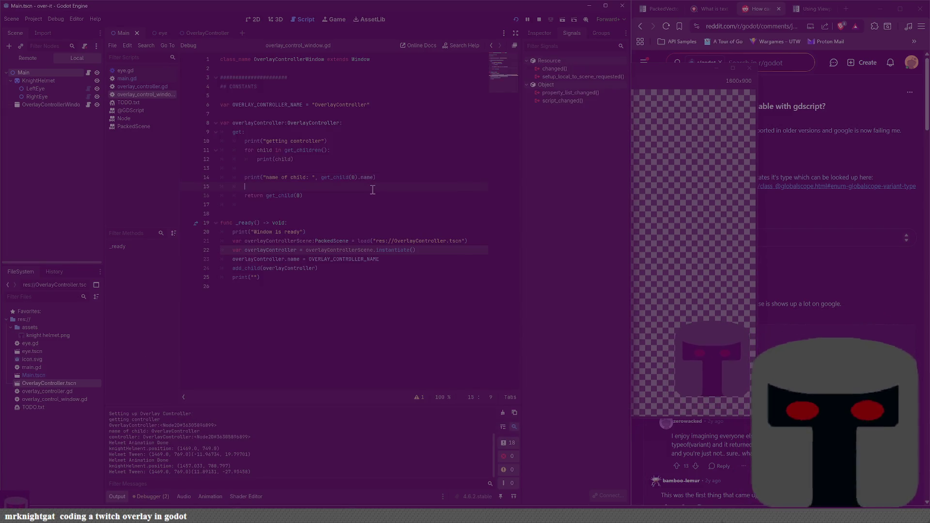
Add var child = find_child(OVERLAY_CONTROLLER_NAME, false, true) below the child-name print.
key(Return)
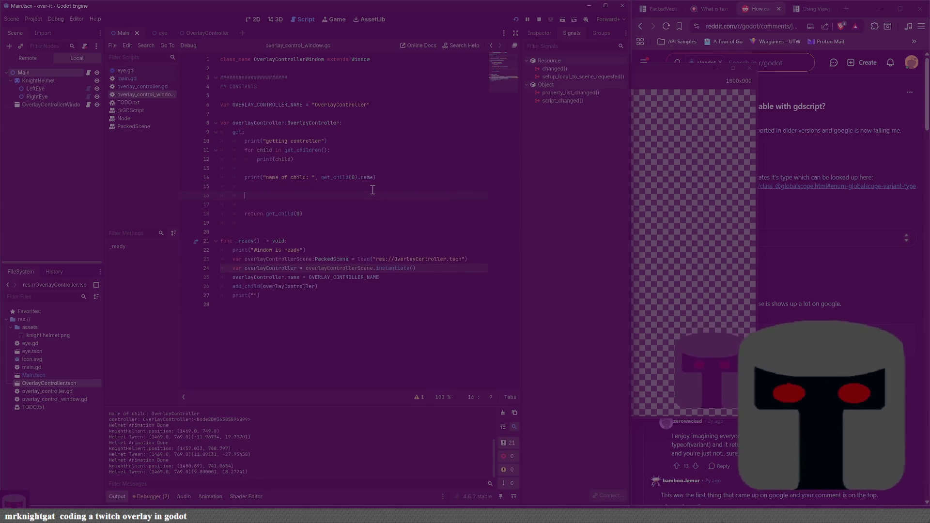
text(fin)
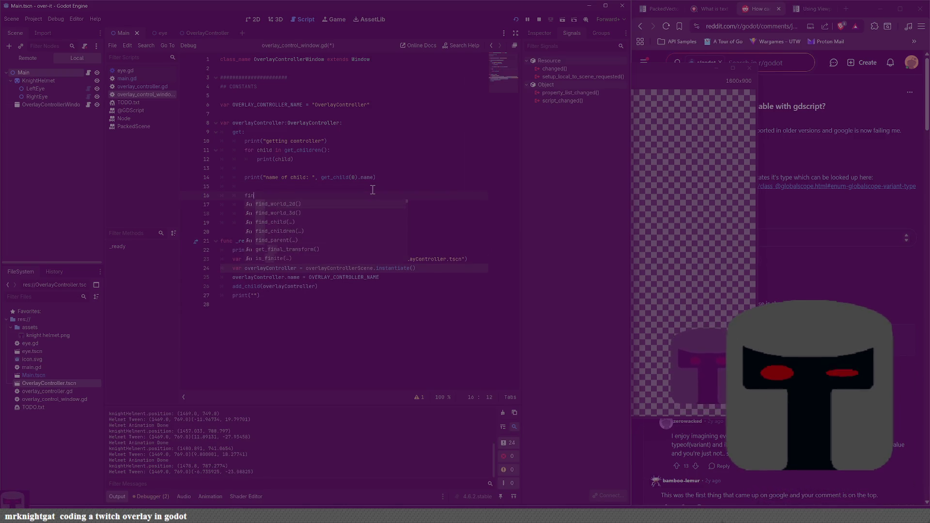
text(d_child)
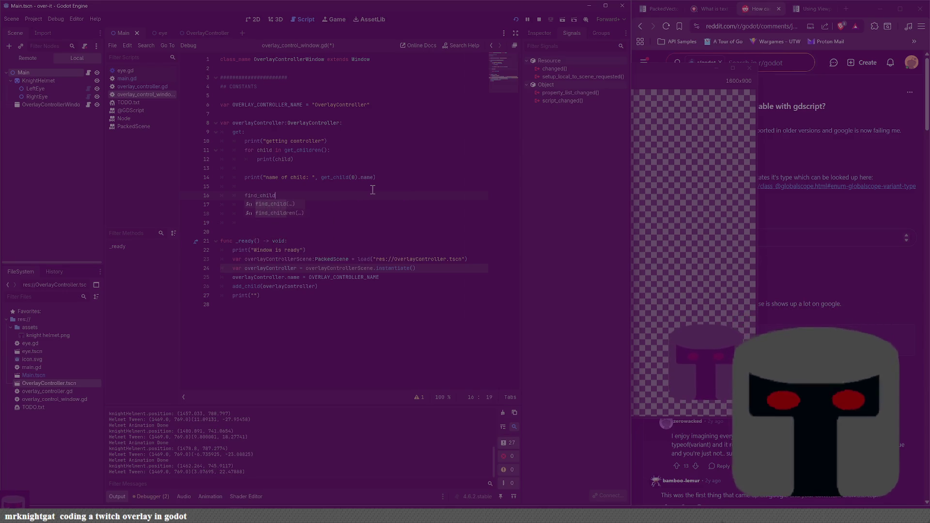
key(Return)
key(Return)
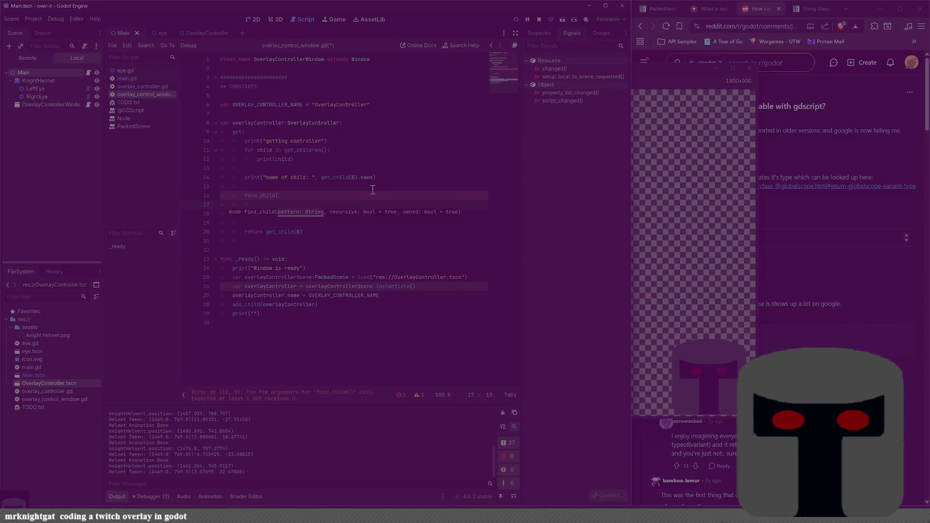
key(BackSpace)
key(BackSpace)
key(BackSpace)
text(OVER)
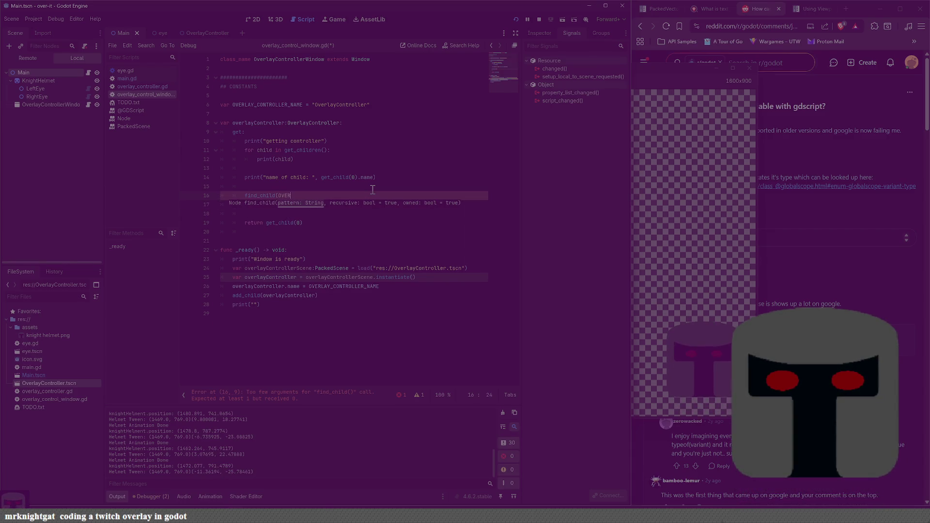
key(Return)
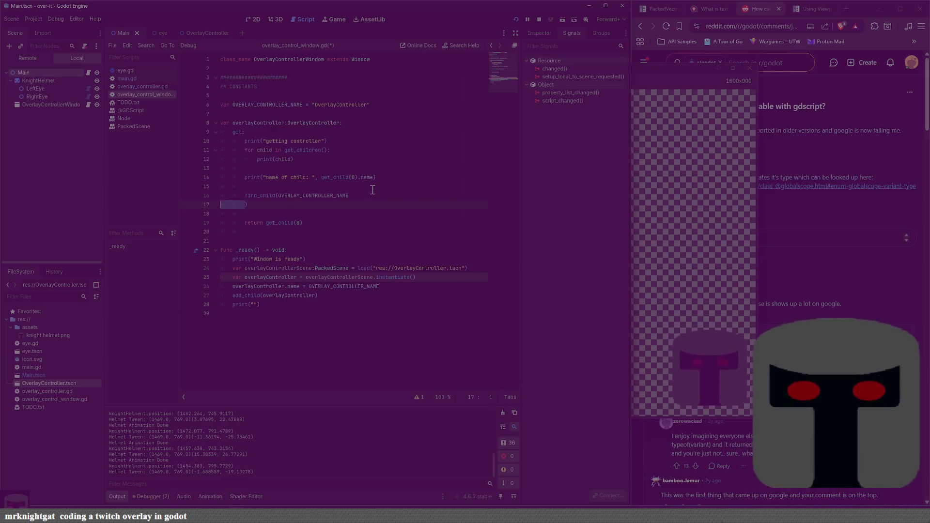
key(Delete)
key(Delete)
key(Delete)
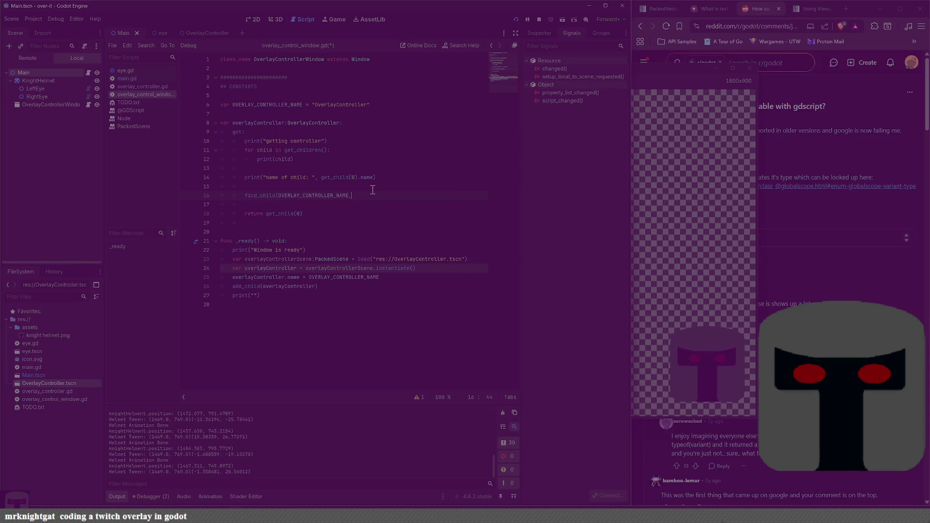
key(BackSpace)
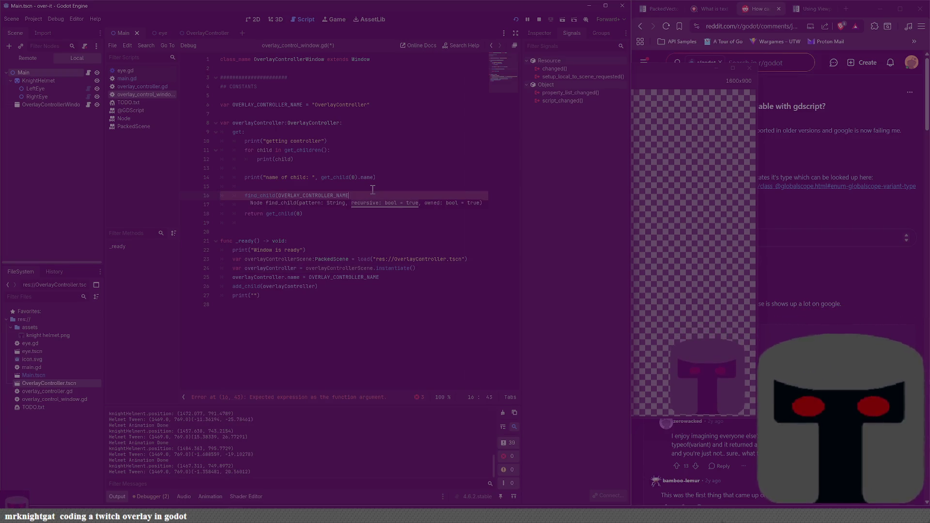
key(Escape)
key(BackSpace)
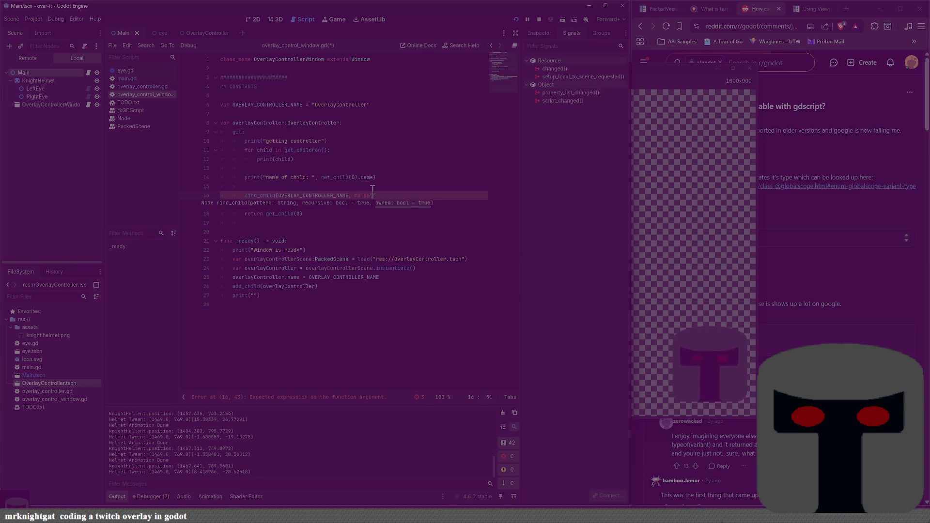
text(, tr)
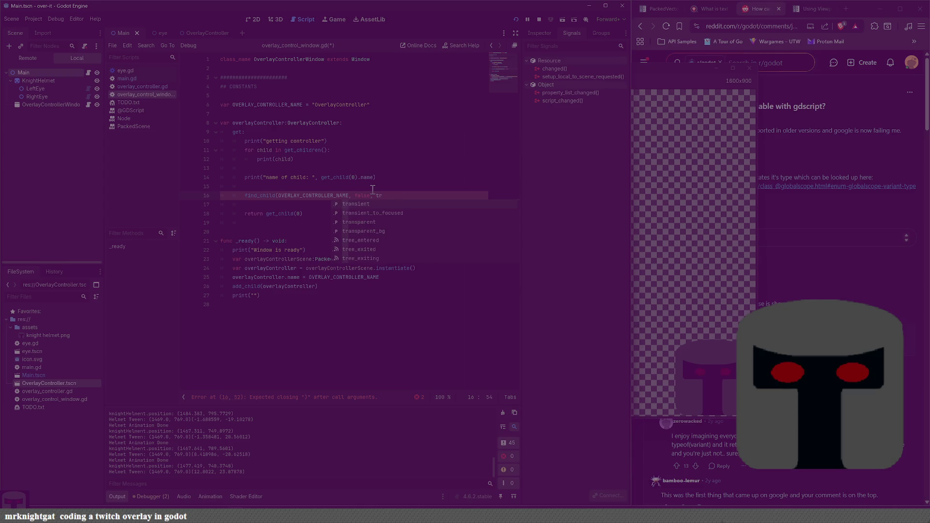
text(ue))
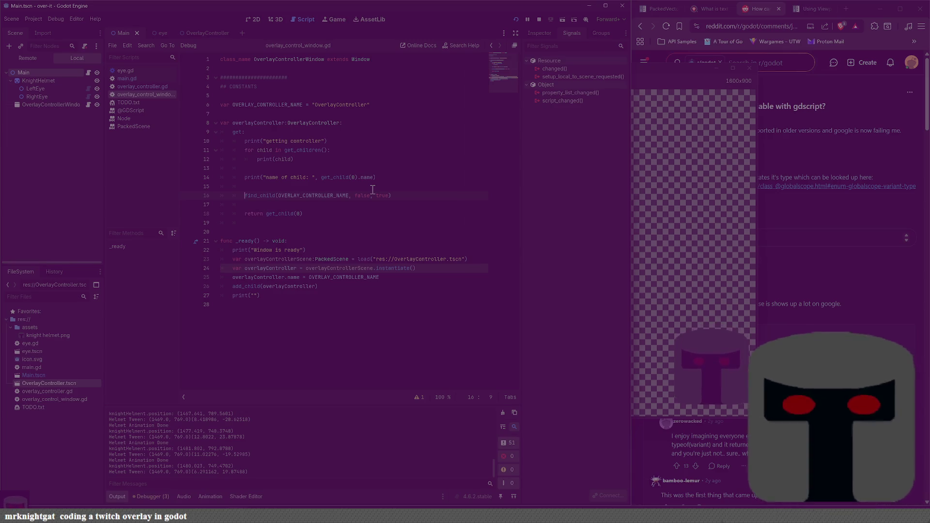
text(var child =)
key(BackSpace)
key(BackSpace)
key(BackSpace)
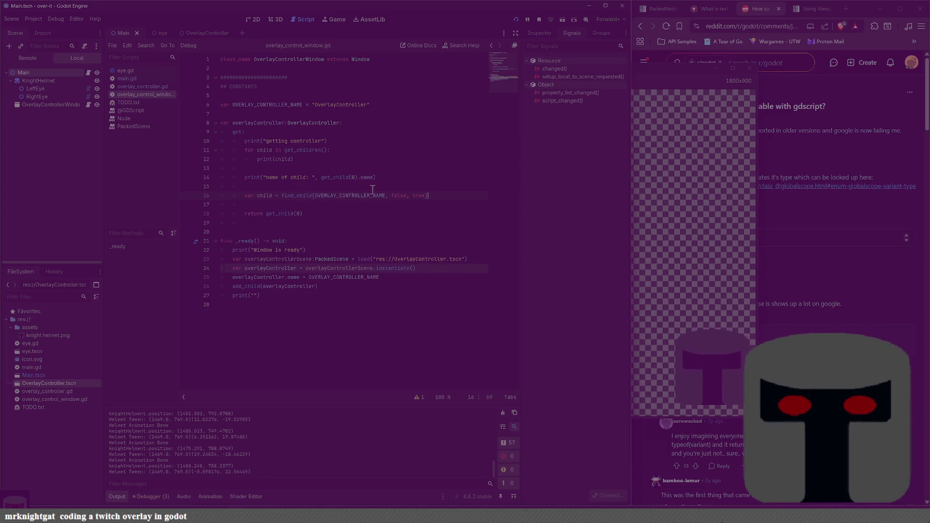
key(End)
key(Return)
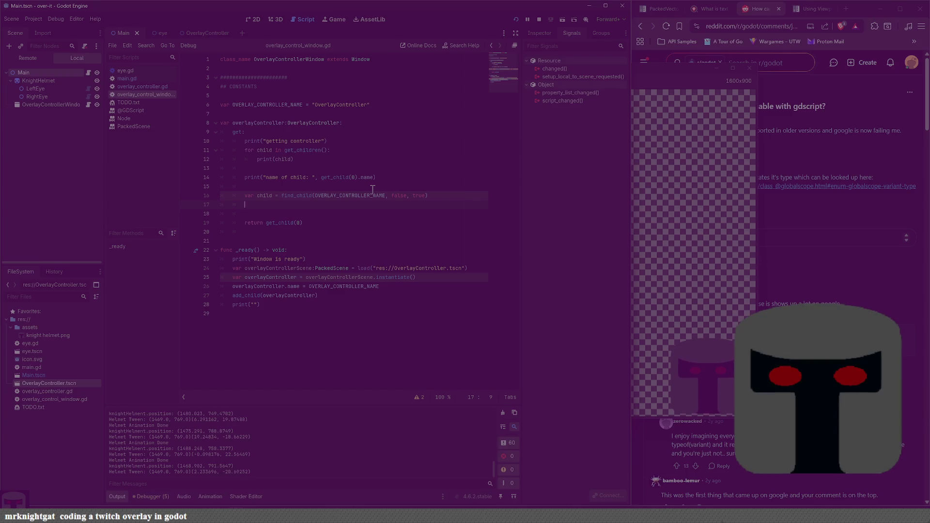
Change the loop's print to print(child, child.owner), save the script, and rerun the project.
key(BackSpace)
key(BackSpace)
key(BackSpace)
key(Up)
key(Up)
key(Up)
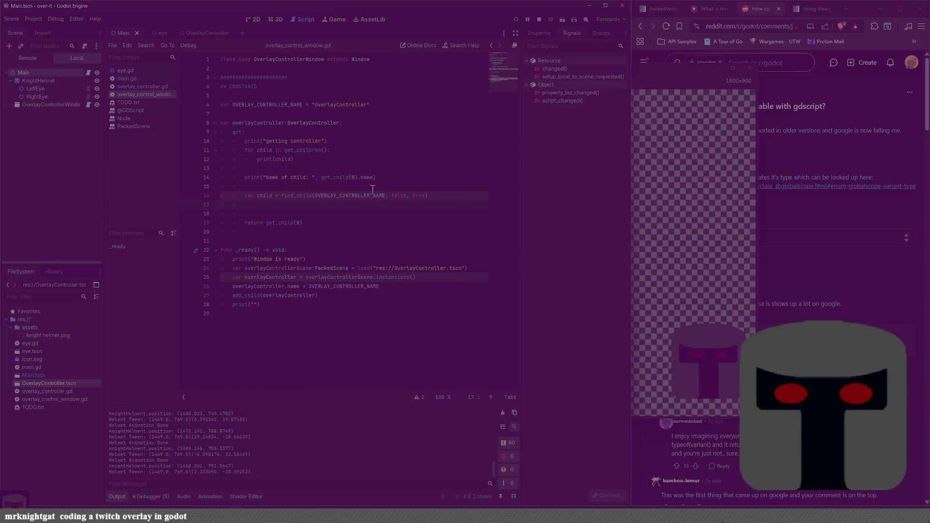
key(Up)
key(Up)
key(End)
key(Left)
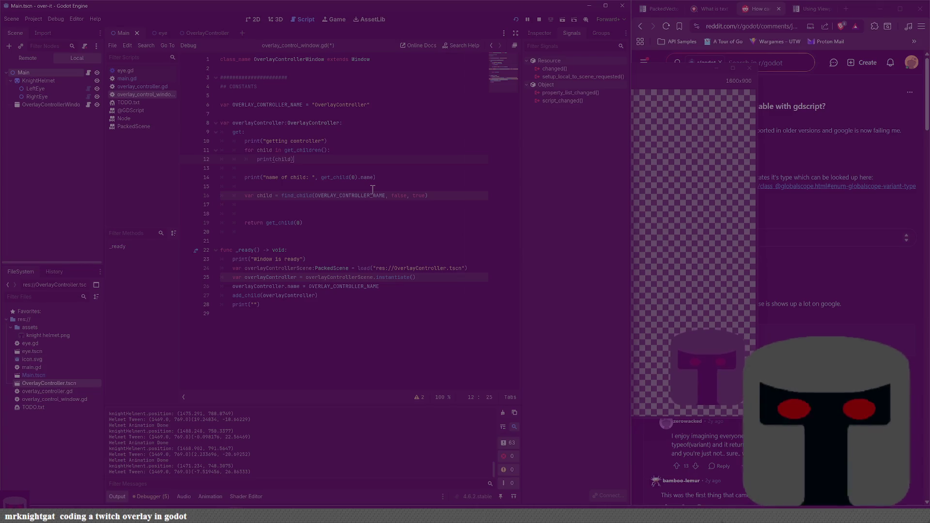
text(, p)
key(BackSpace)
key(BackSpace)
key(BackSpace)
text(child.pa)
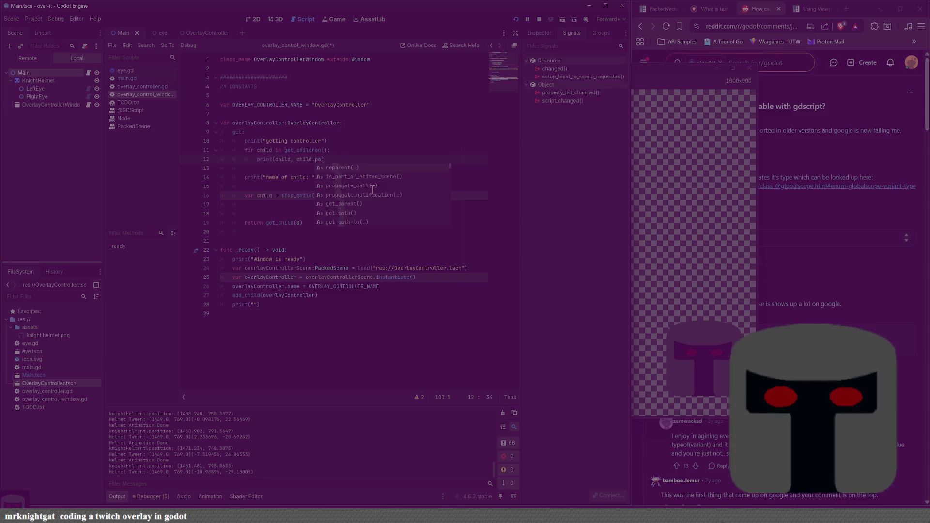
key(BackSpace)
key(BackSpace)
text(owner)
key(ctrl+s)
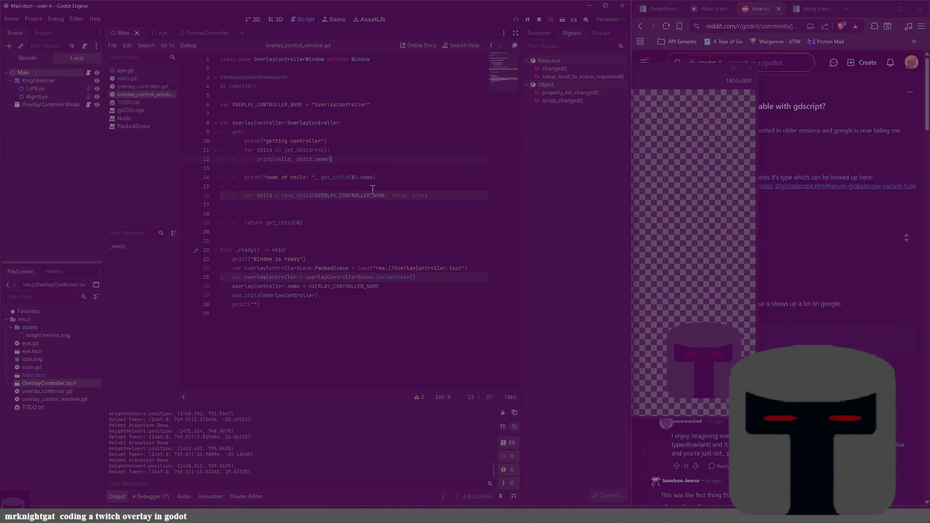
key(F5)
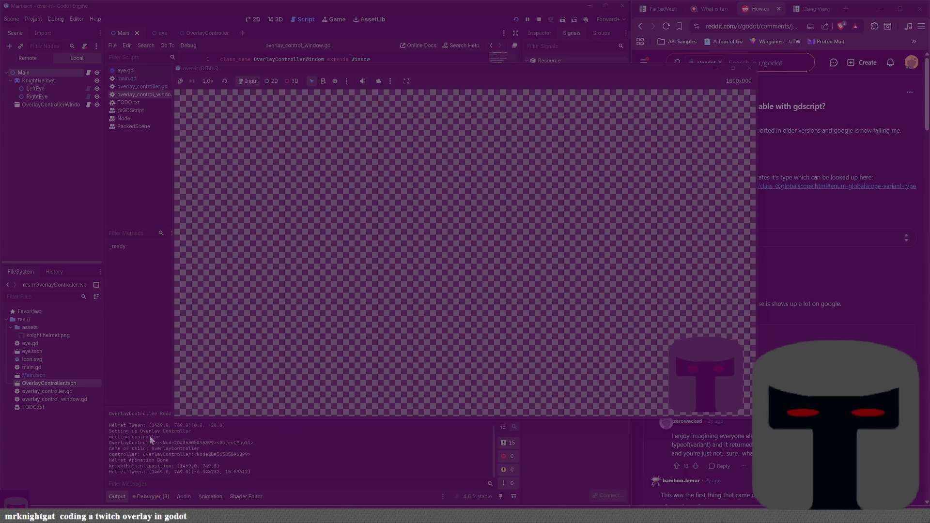
Check the Output log for the OverlayController and owner prints, then return to the script editor.
scroll(153, 442, up, 2)
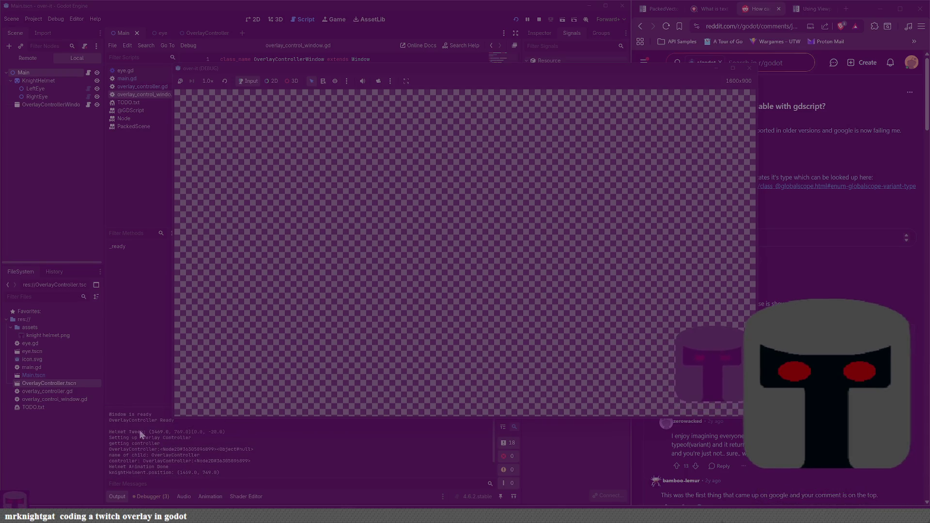
scroll(140, 429, up, 2)
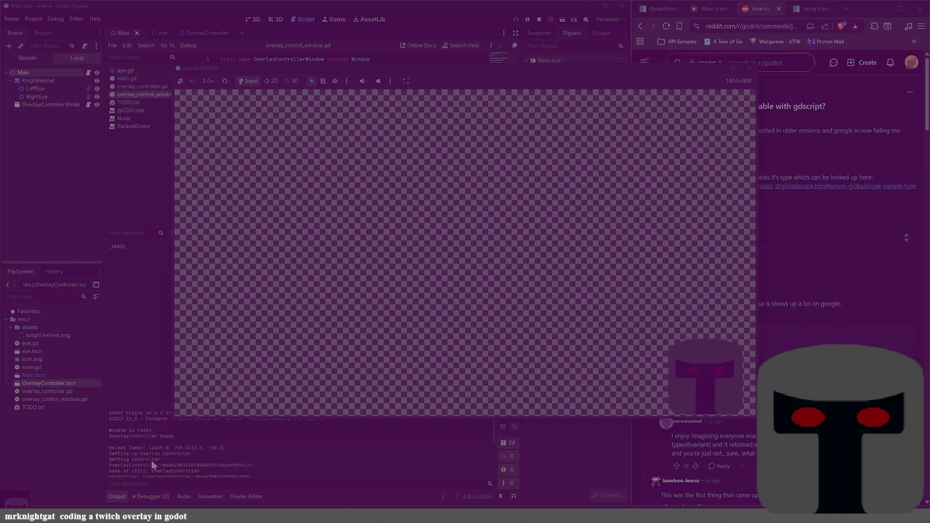
scroll(151, 469, down, 1)
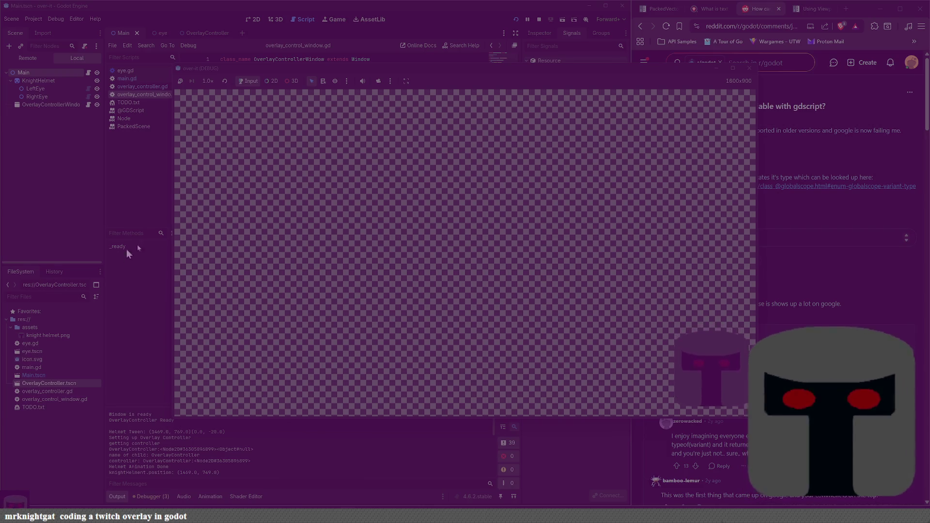
click(410, 25)
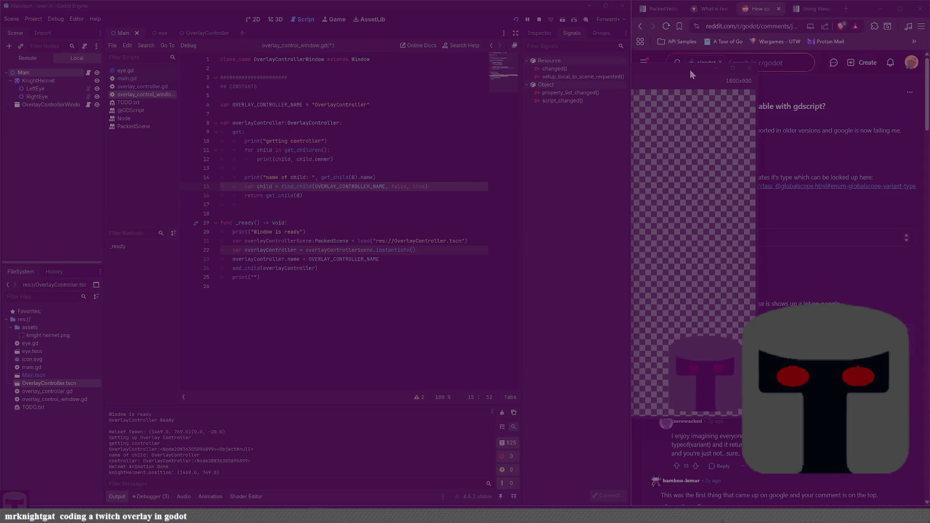
Open a new browser tab for a fresh search.
click(845, 8)
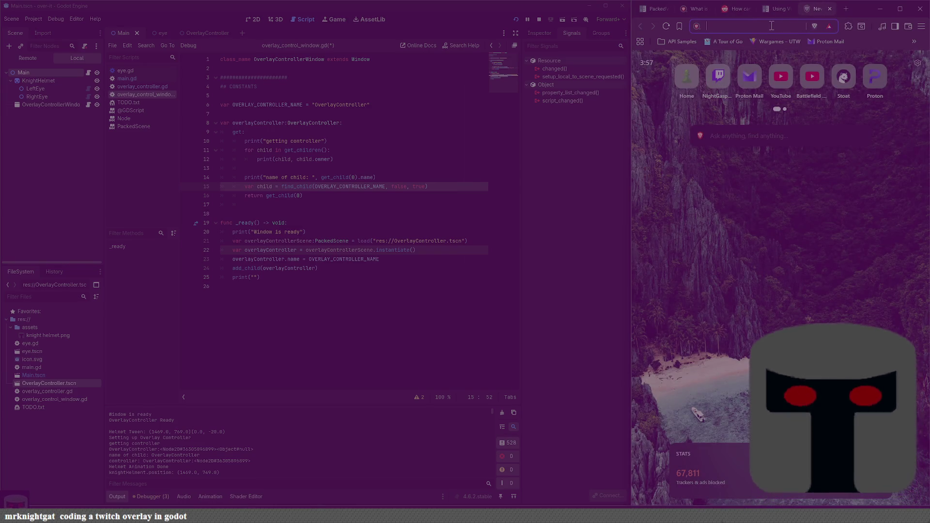
Search Brave for 'godot owner' and expand the full AI answer about the owner property.
text(g)
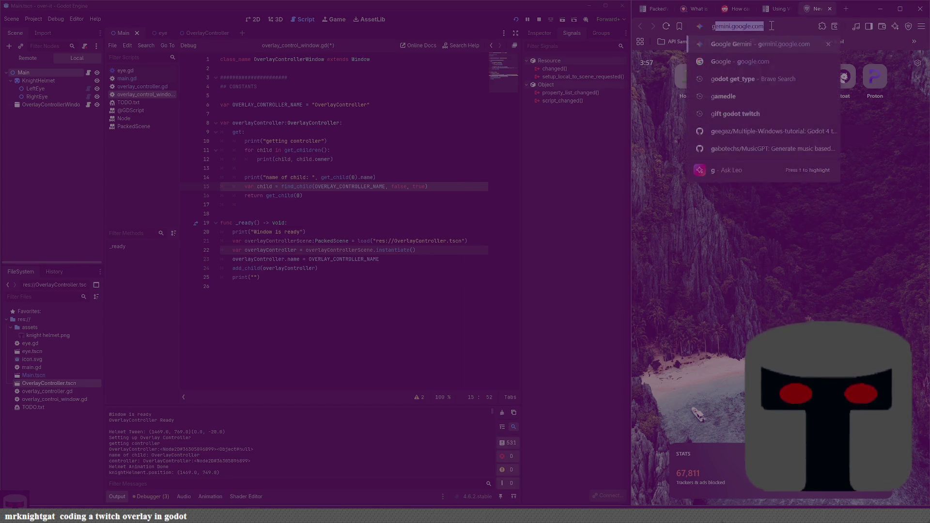
text(odot owner)
key(Return)
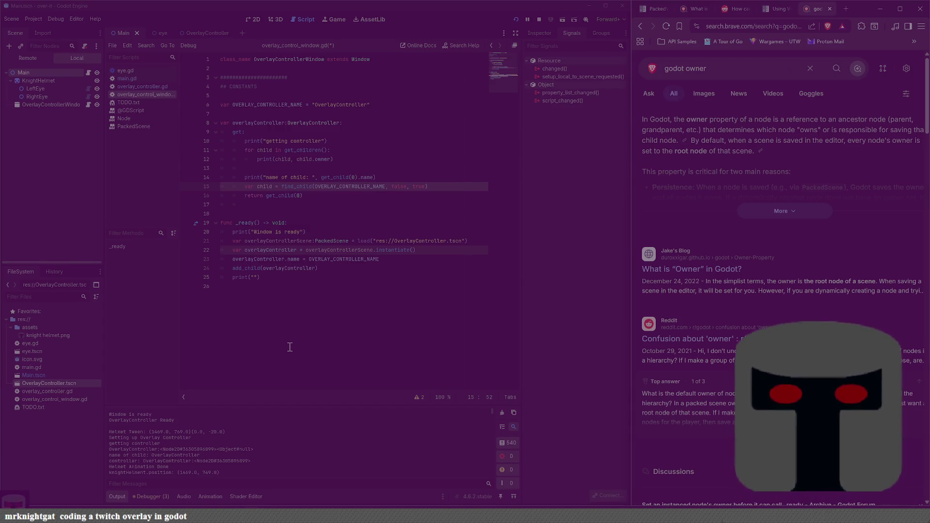
click(703, 271)
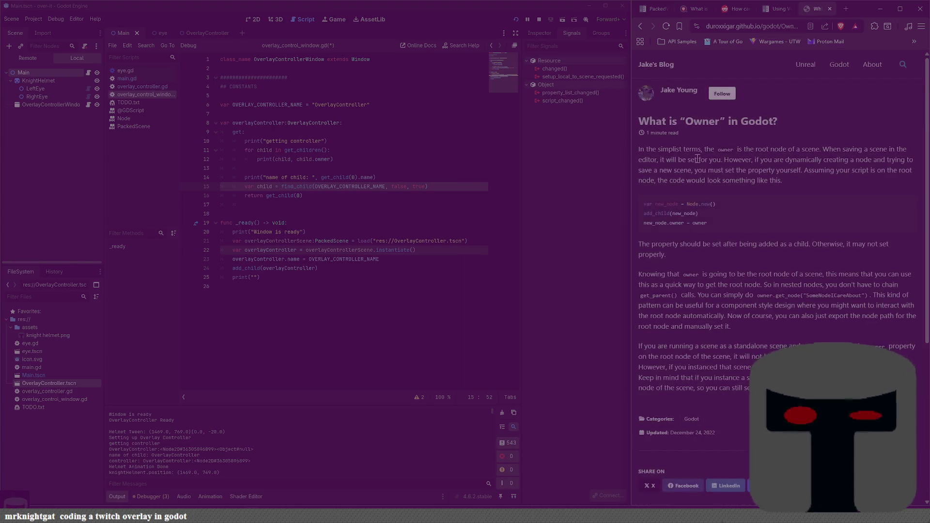
key(alt+Left)
click(777, 210)
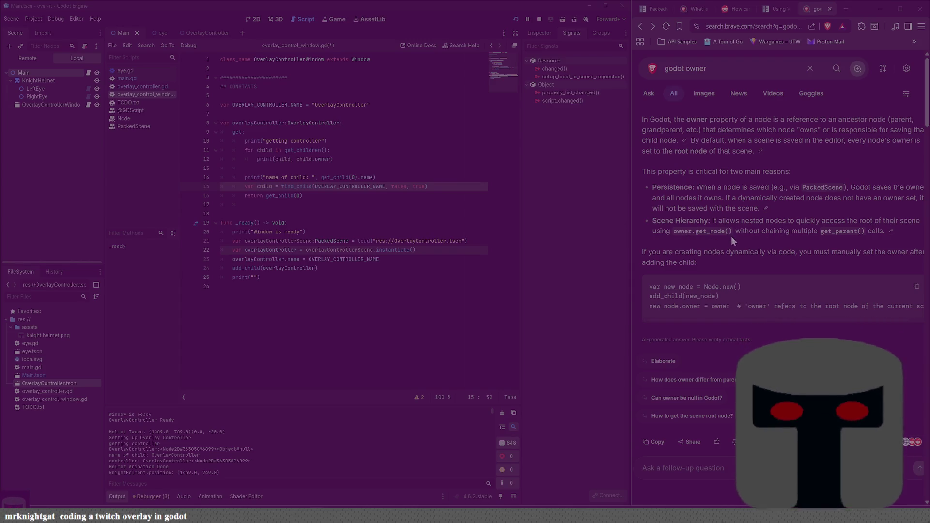
Read the 'What is Owner in Godot?' article from the results, then go back to the search results.
scroll(731, 237, down, 3)
scroll(751, 174, right, 1)
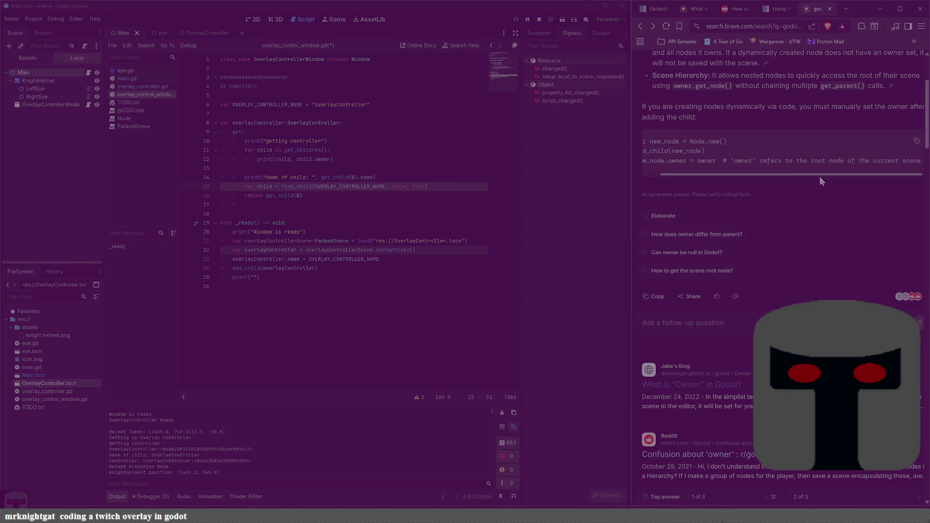
scroll(702, 235, down, 3)
click(709, 238)
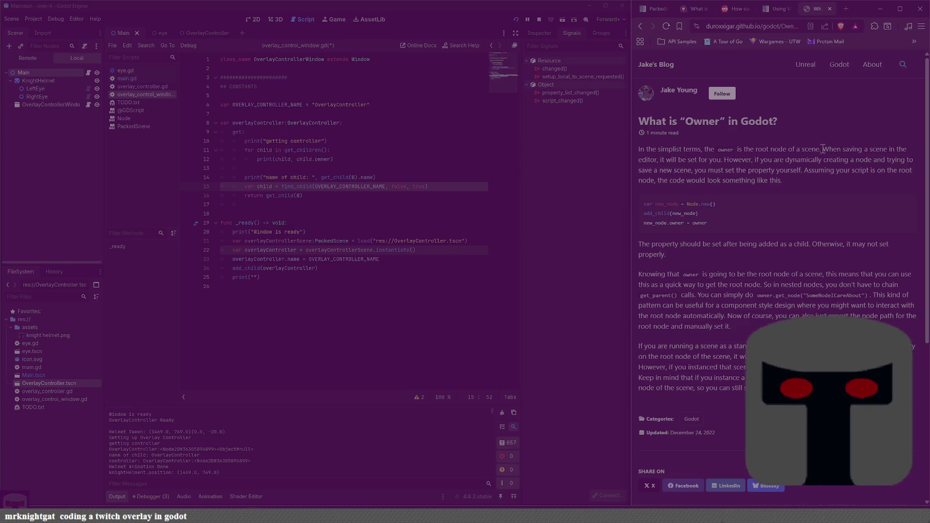
drag(653, 145, 638, 154)
click(676, 159)
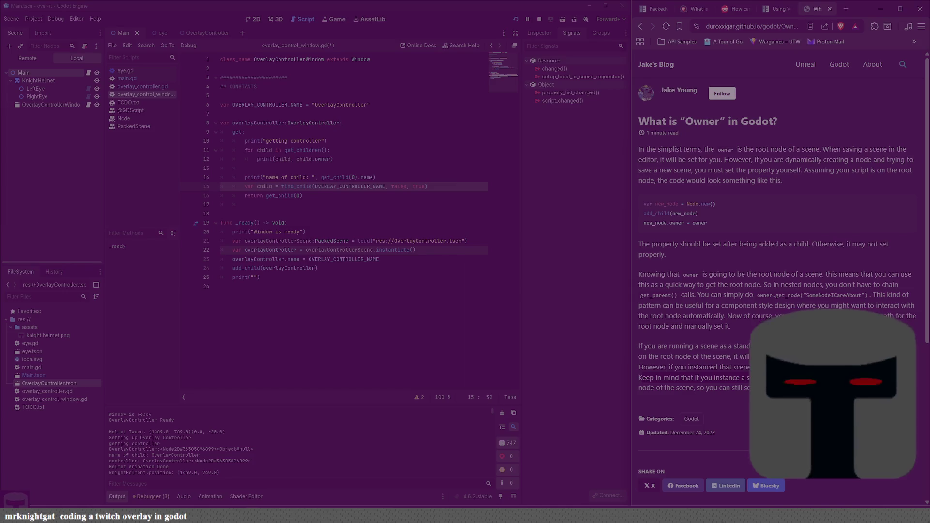
click(644, 31)
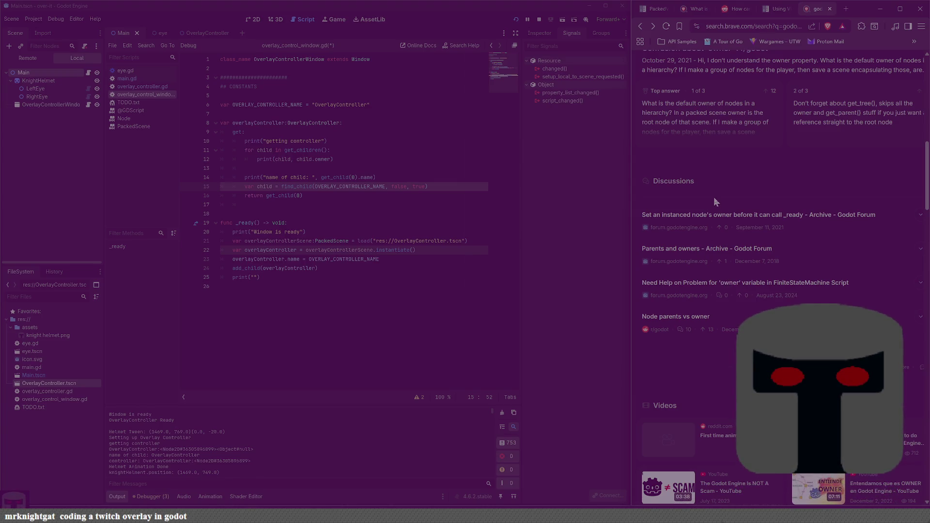
Expand the 'Parents and owners' forum result and scroll through its summary.
click(708, 247)
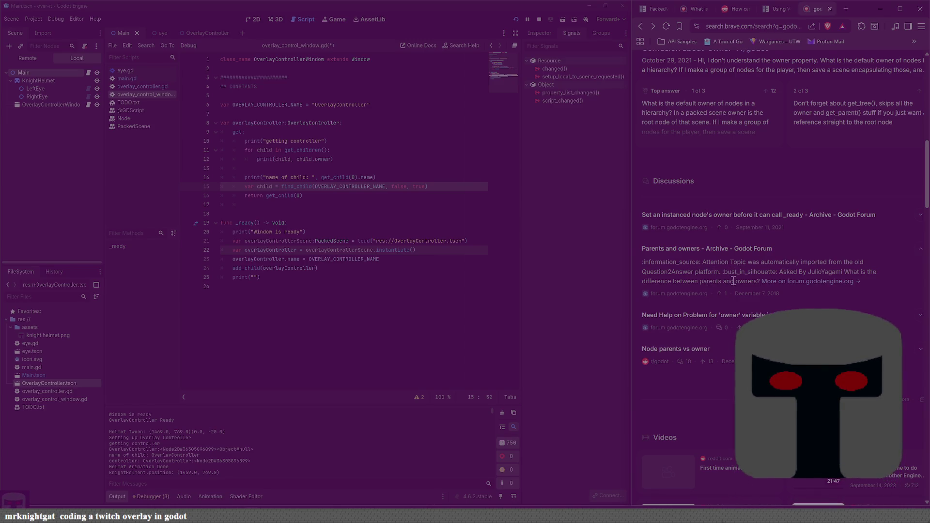
scroll(732, 280, down, 3)
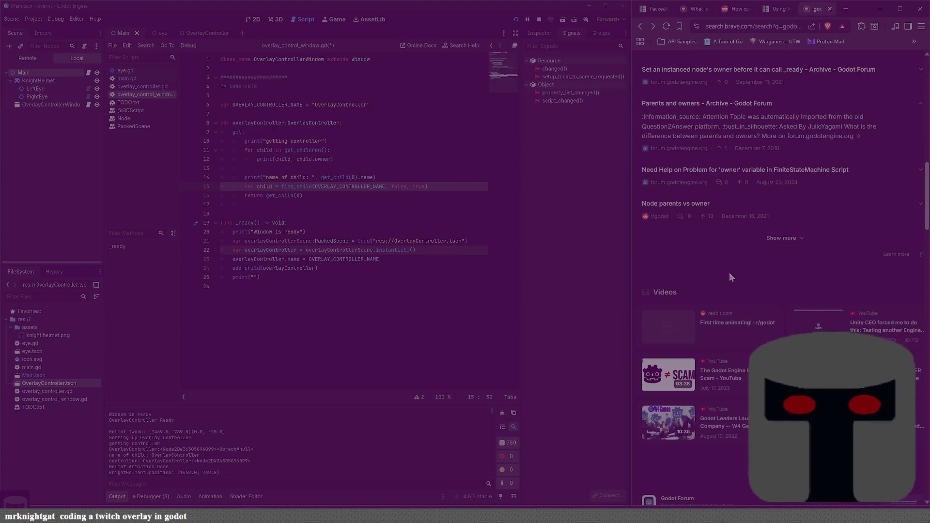
scroll(728, 255, down, 9)
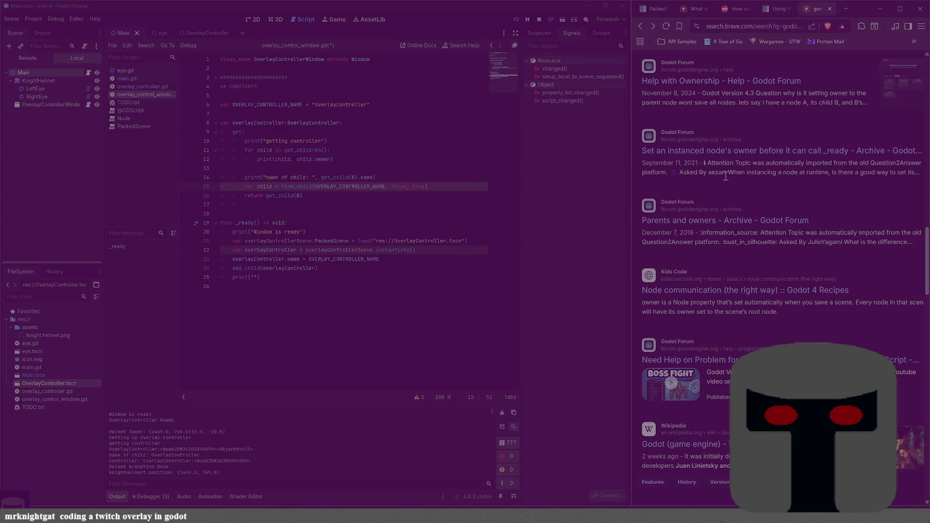
Read the 'Help with Ownership' thread, return to the results, and refocus the Godot controller getter.
click(718, 87)
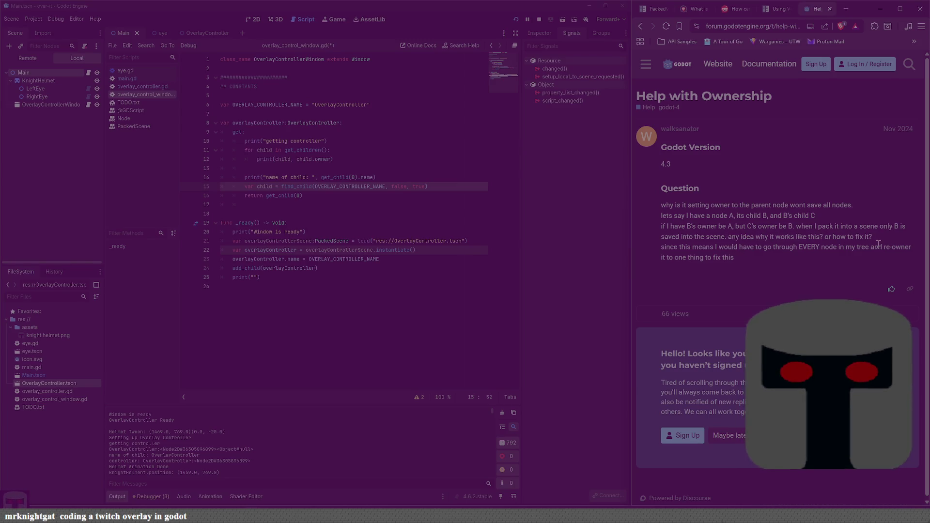
scroll(741, 251, down, 1)
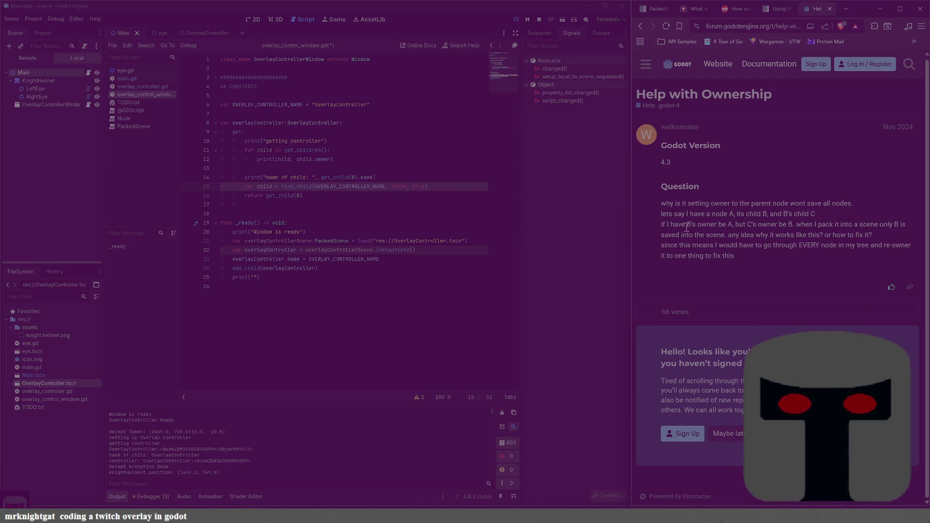
click(639, 27)
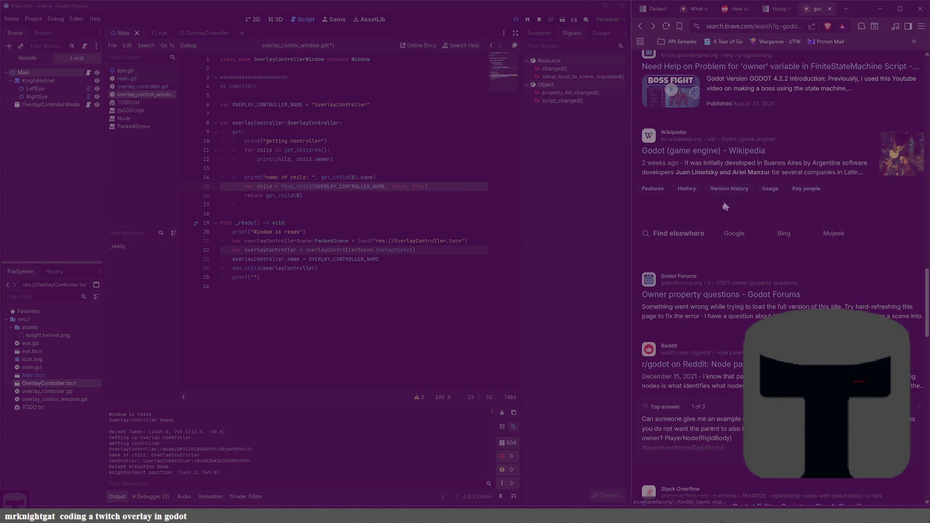
scroll(723, 227, up, 5)
scroll(722, 228, up, 10)
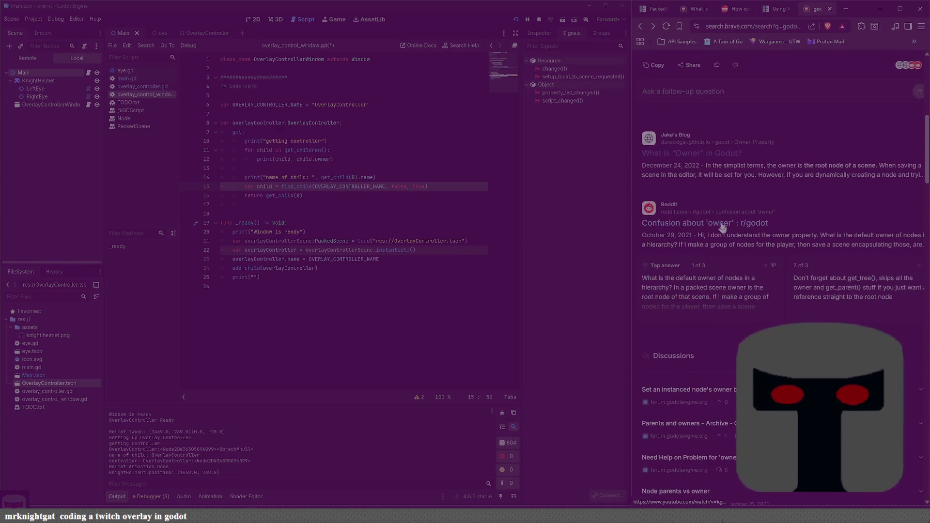
scroll(723, 222, up, 2)
double_click(346, 202)
click(366, 202)
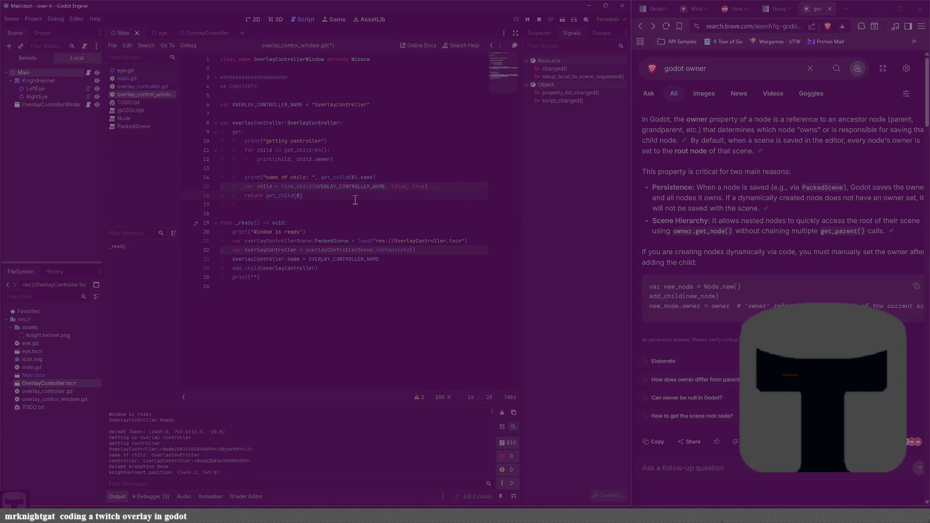
Change find_child's last argument to false, add print("child: ", child) below it, and run.
key(Up)
key(BackSpace)
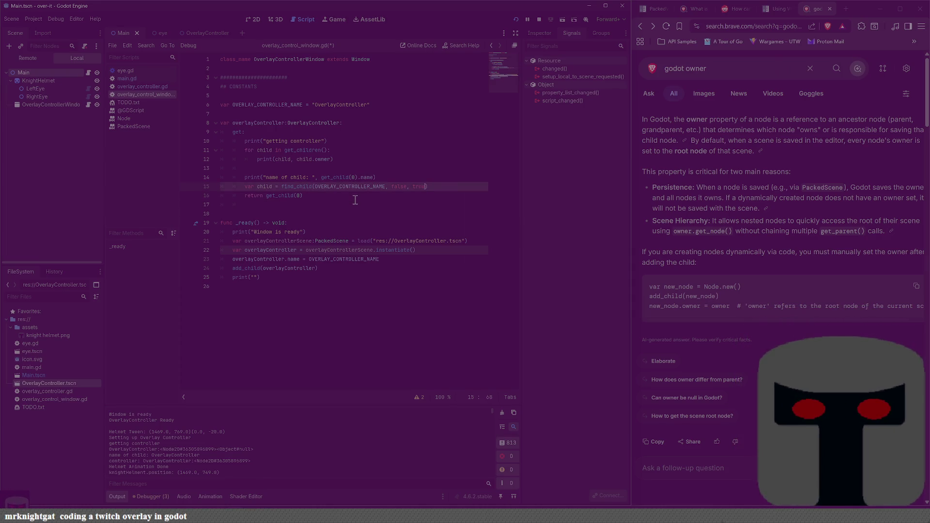
key(BackSpace)
text(false)
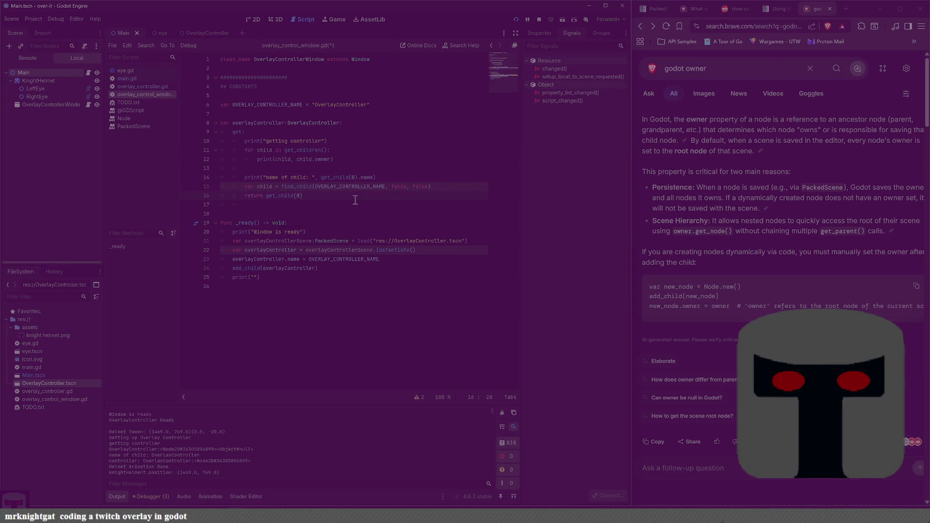
key(End)
key(Return)
text(print("chi)
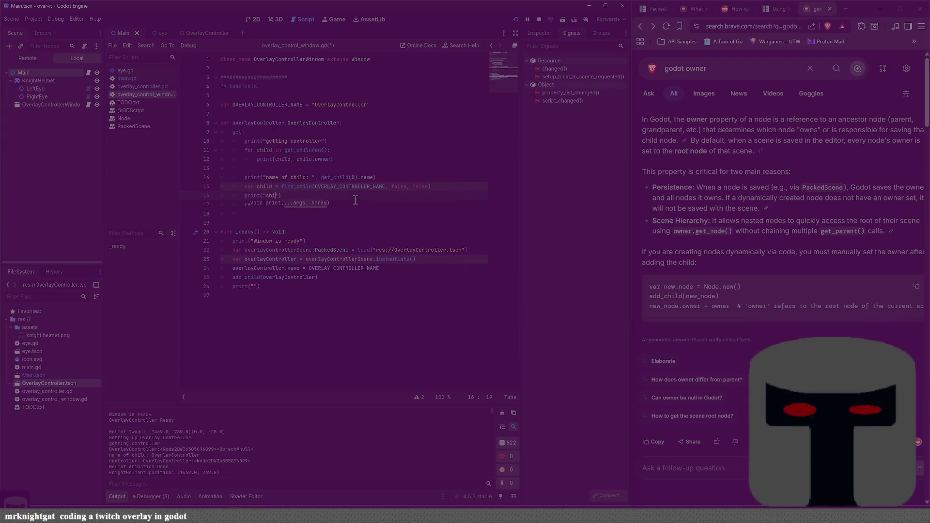
text(ld:)
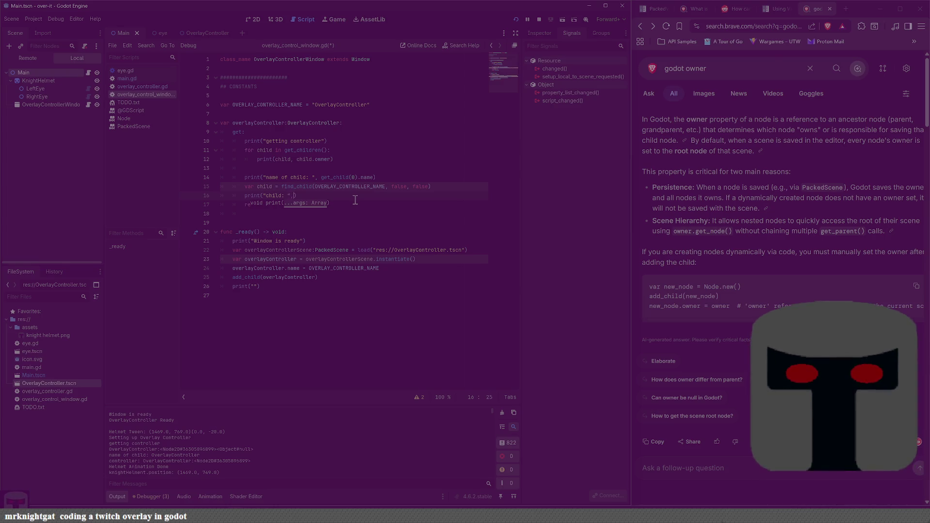
key(F5)
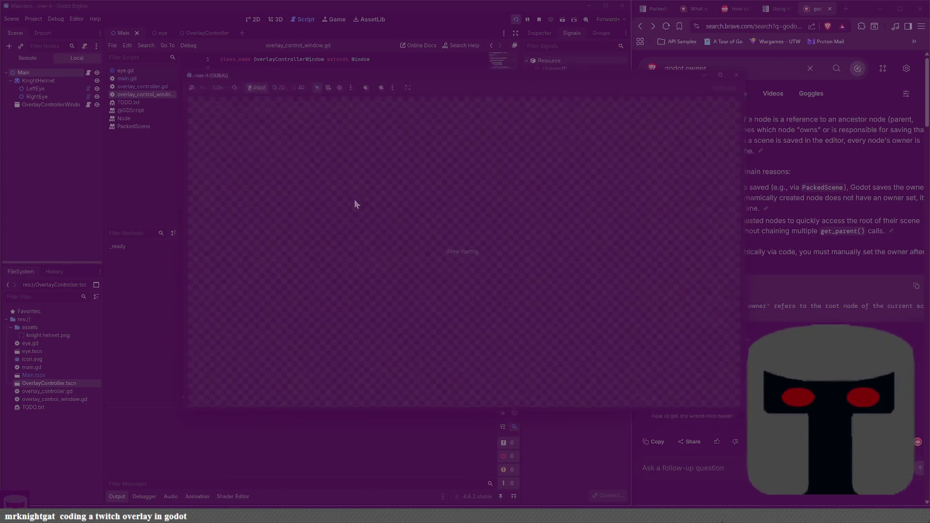